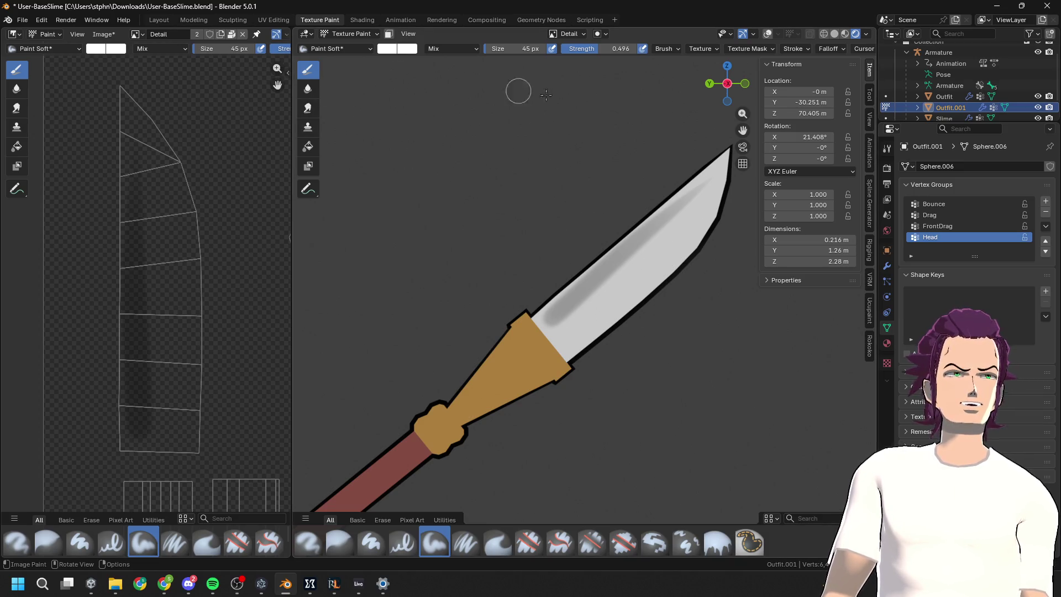
Step: Show the Ucupaint sidebar panel for Outfit.001 and open the image editor's texture list
left_click(870, 311)
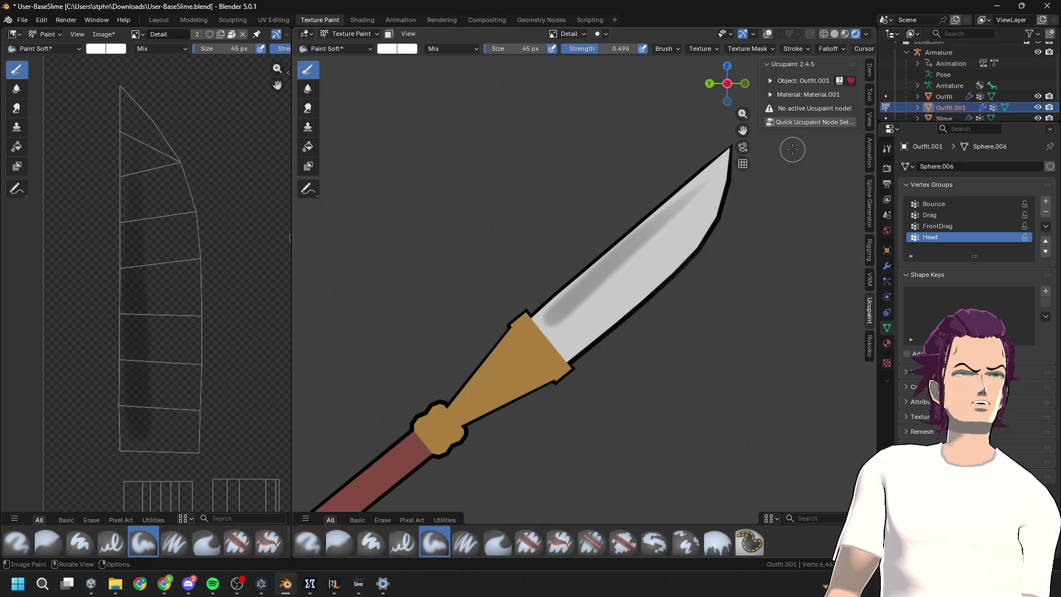
scroll(158, 202, "down", 2)
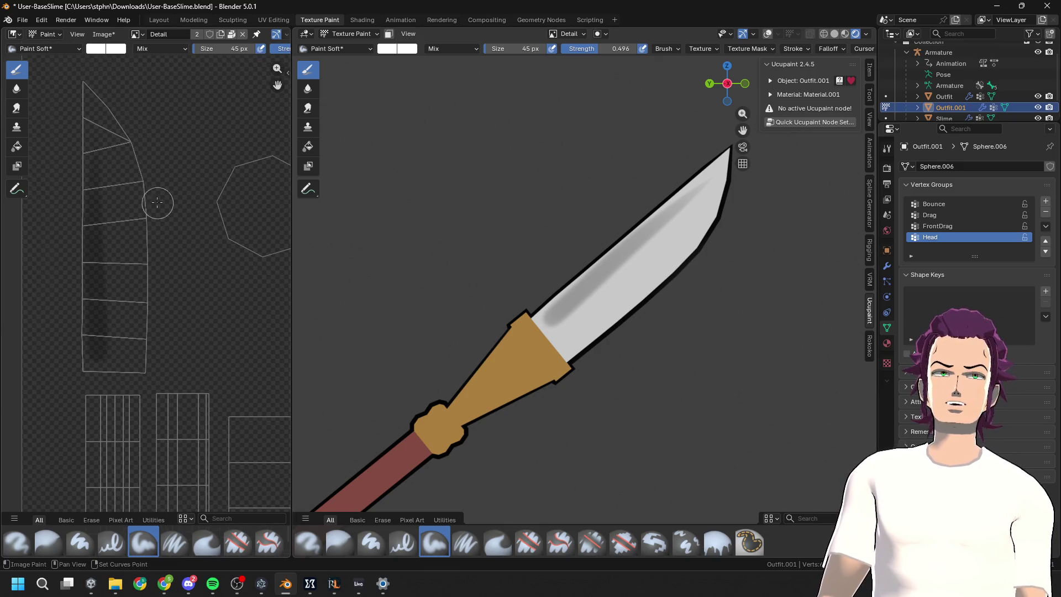
left_click(155, 49)
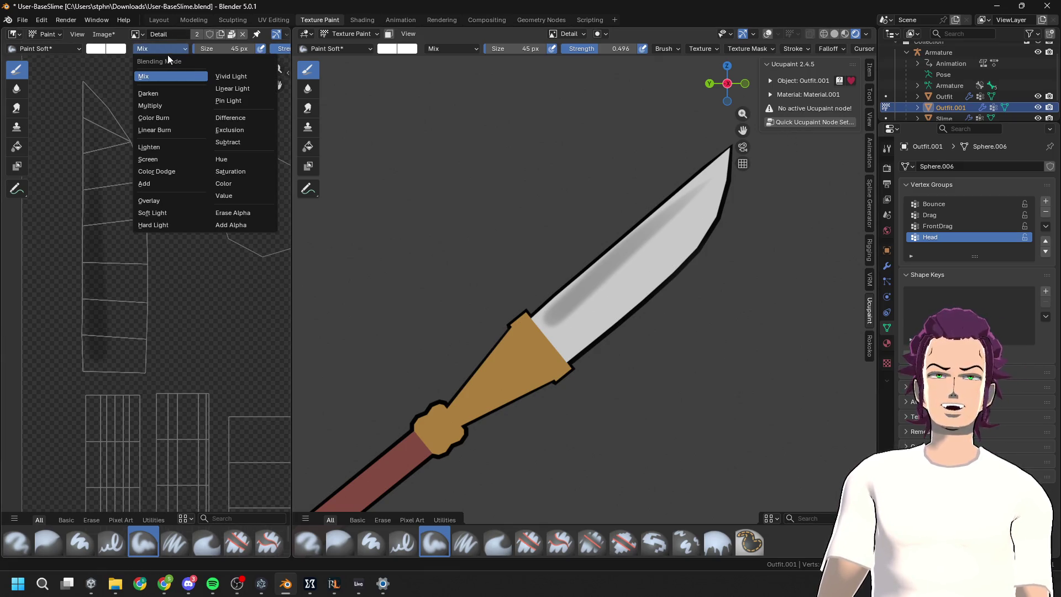
left_click(136, 35)
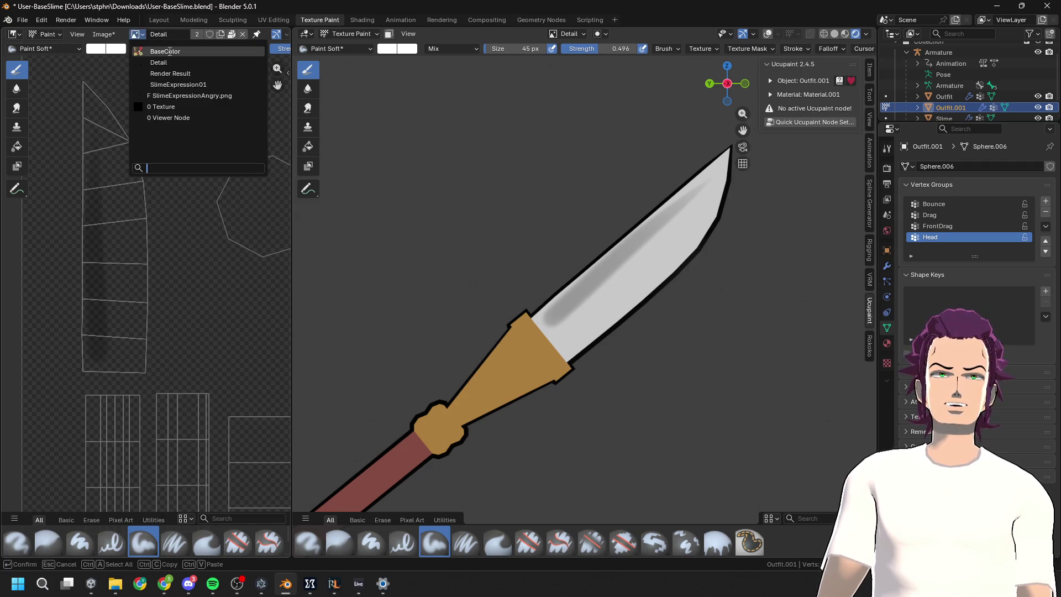
Step: Display the knife's BaseColor texture in the image editor and zoom in on it
left_click(160, 74)
scroll(135, 260, "up", 1)
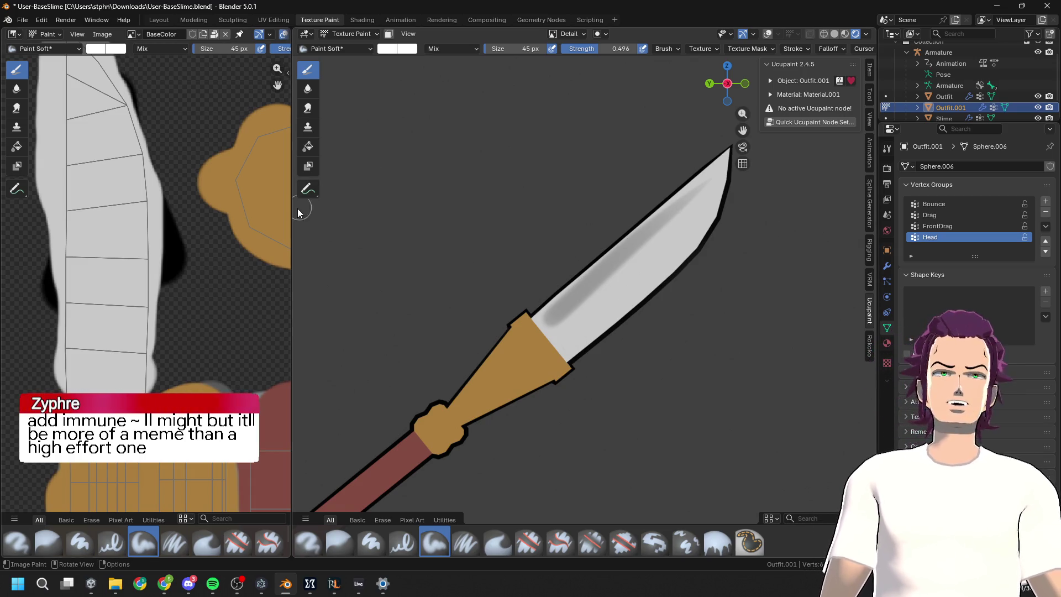
scroll(146, 221, "up", 1)
scroll(145, 221, "down", 2)
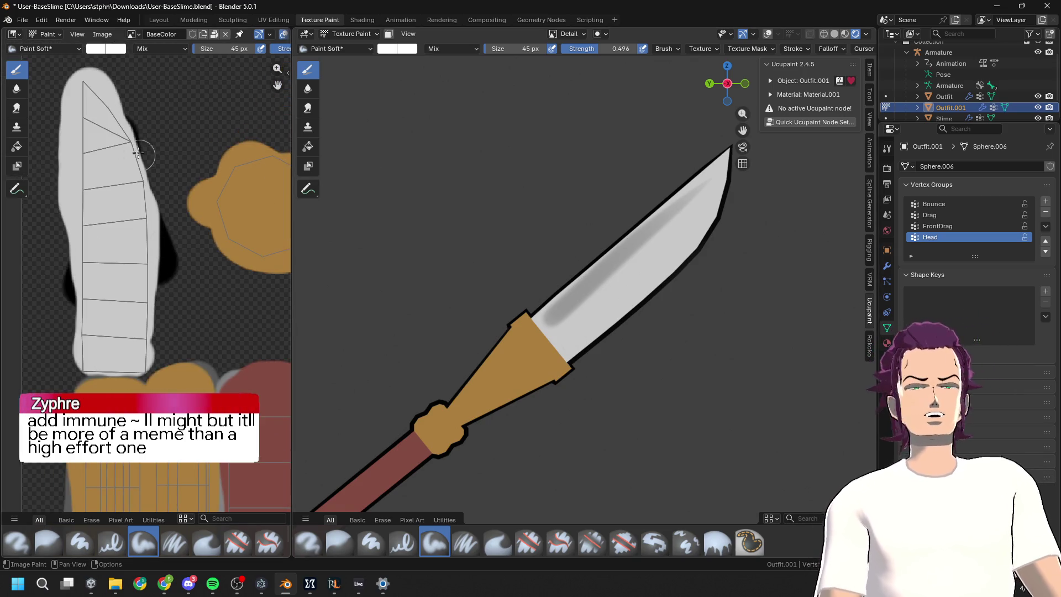
Step: Try two bright highlight strokes along the blade edge, undoing both
left_click_drag(126, 149, 130, 309)
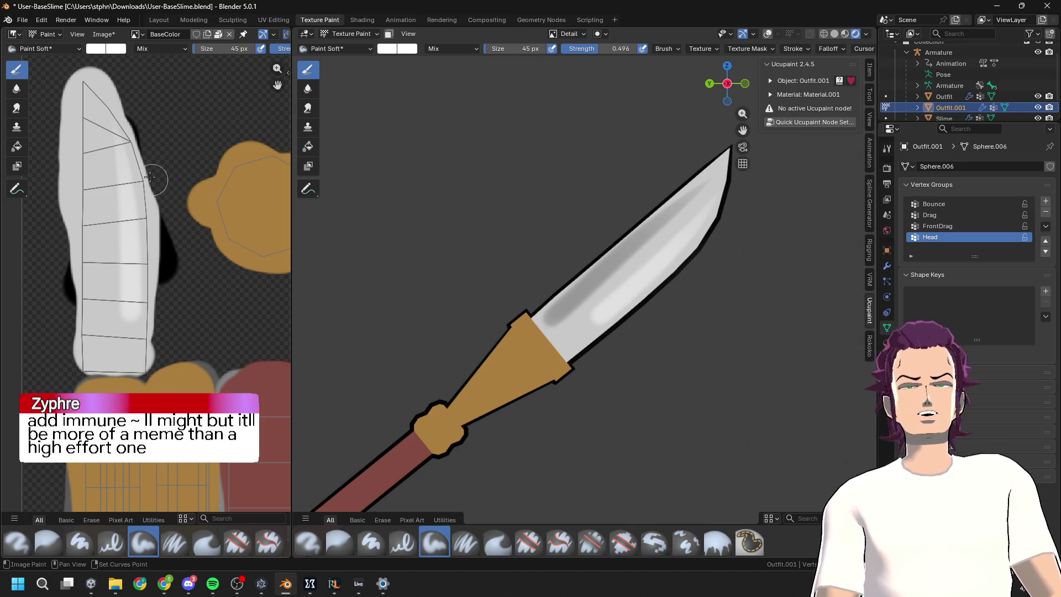
key("ctrl+z")
mouse_move(125, 136)
left_mouse_down()
mouse_move(132, 359)
mouse_move(122, 408)
left_mouse_up()
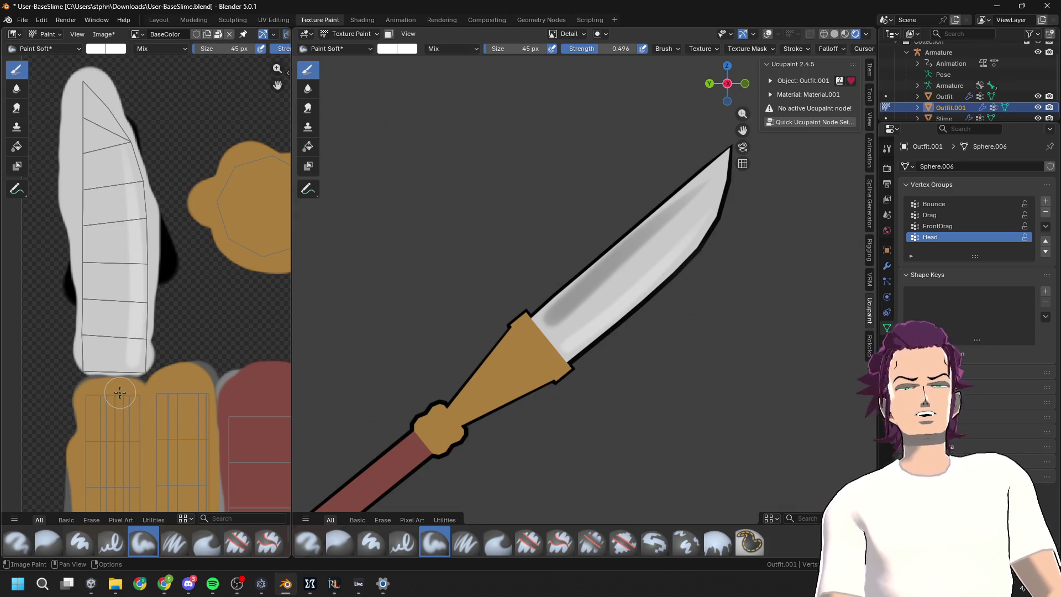
key("ctrl+z")
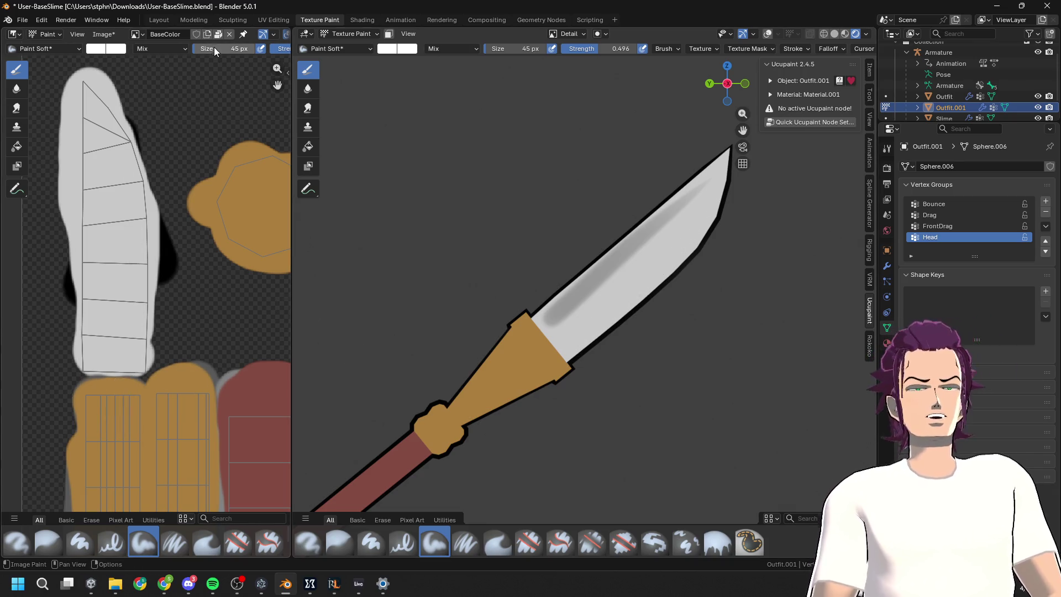
Step: Reduce the brush size to 19 px and make a first attempt at the blade-edge highlight
mouse_move(214, 48)
left_mouse_down()
mouse_move(224, 41)
mouse_move(224, 59)
left_mouse_up()
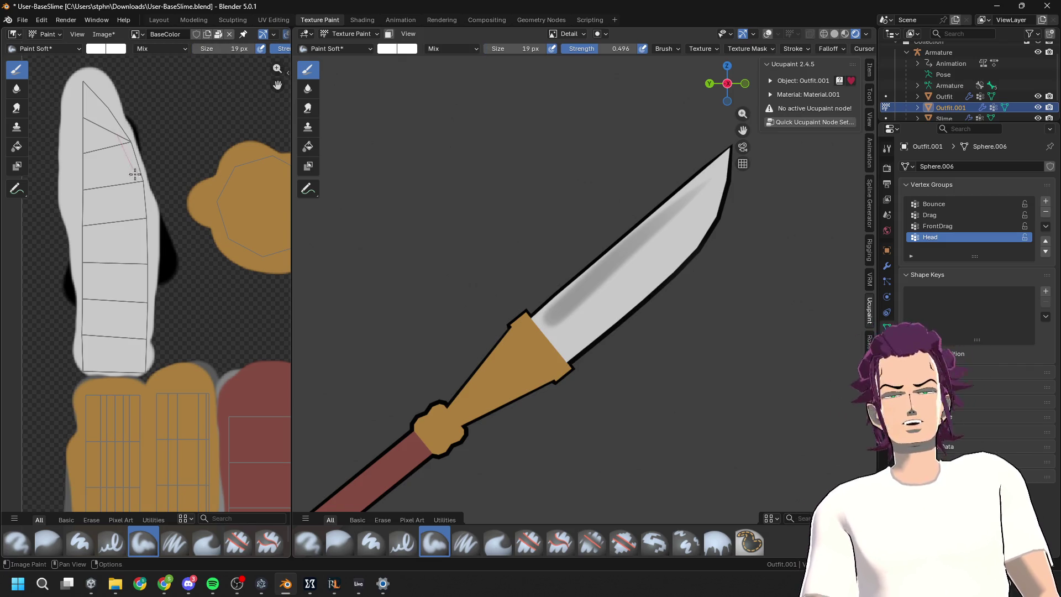
left_click_drag(135, 174, 141, 318)
left_click_drag(133, 378, 132, 382)
key("ctrl+z")
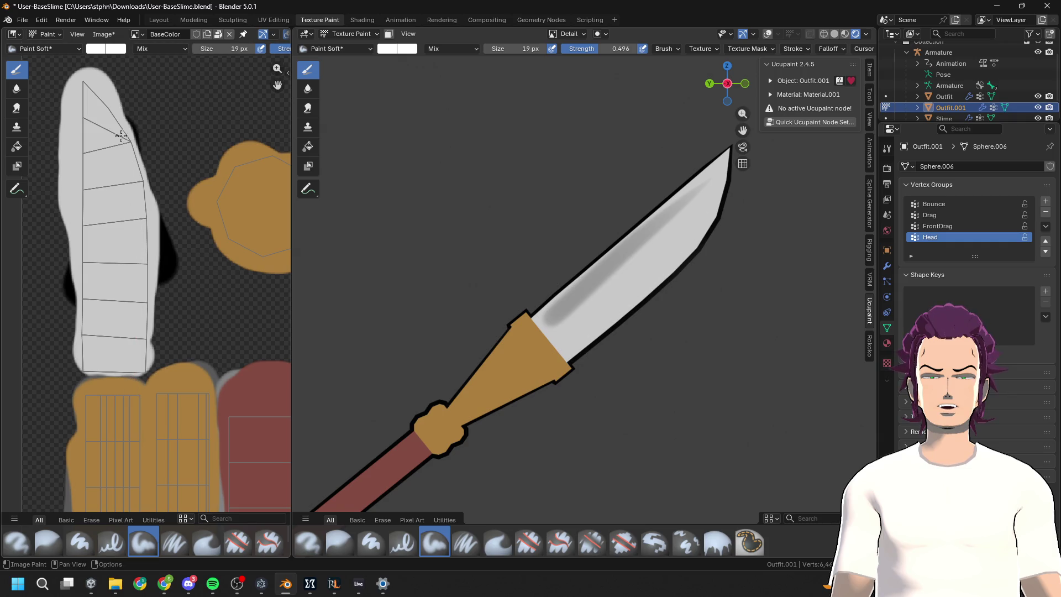
Step: Paint a thin highlight from the blade's top right edge down to its bottom
left_click_drag(123, 135, 146, 285)
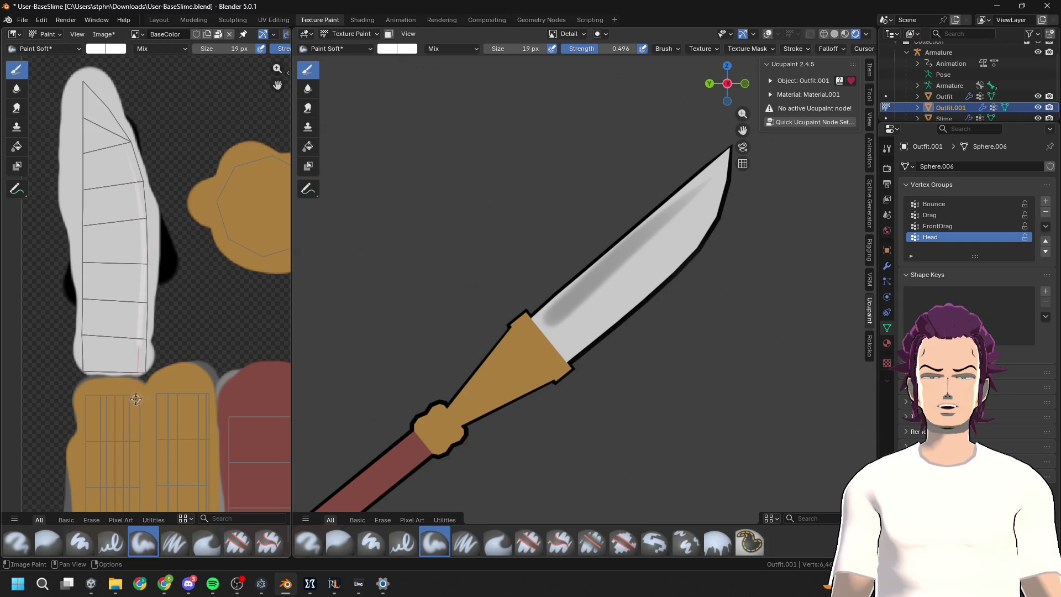
left_click_drag(136, 398, 138, 414)
key("ctrl+z")
left_click_drag(128, 143, 147, 206)
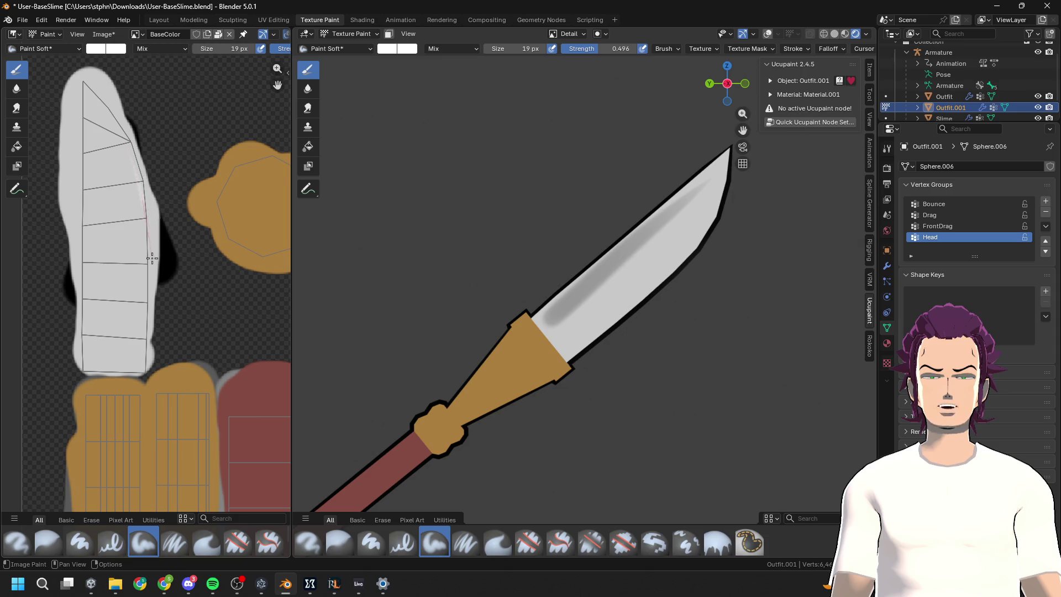
left_click_drag(152, 258, 146, 331)
left_click_drag(142, 424, 136, 428)
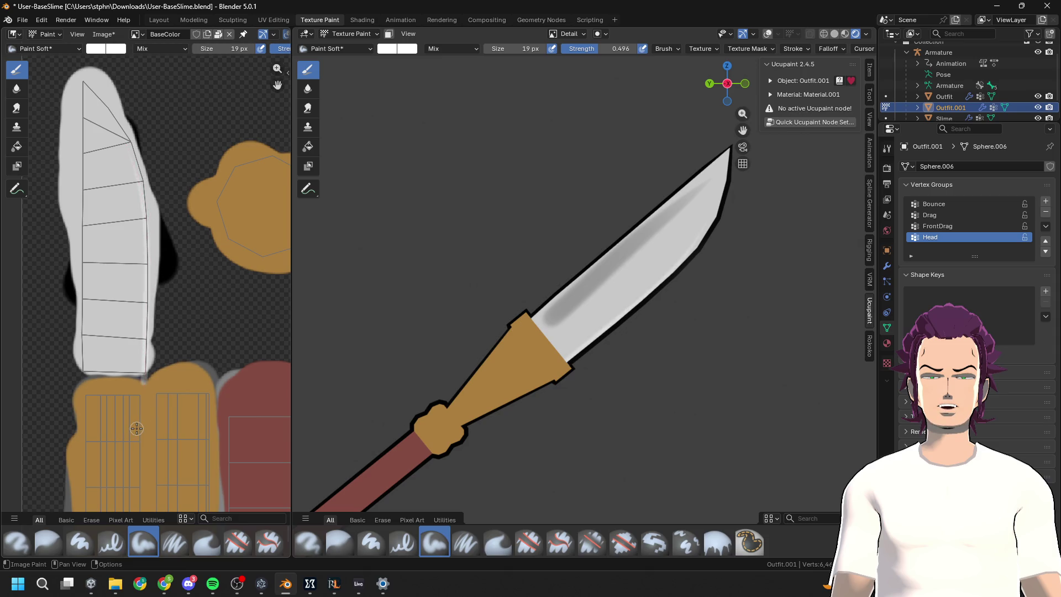
mouse_move(582, 339)
middle_mouse_down()
mouse_move(557, 306)
mouse_move(399, 217)
middle_mouse_up()
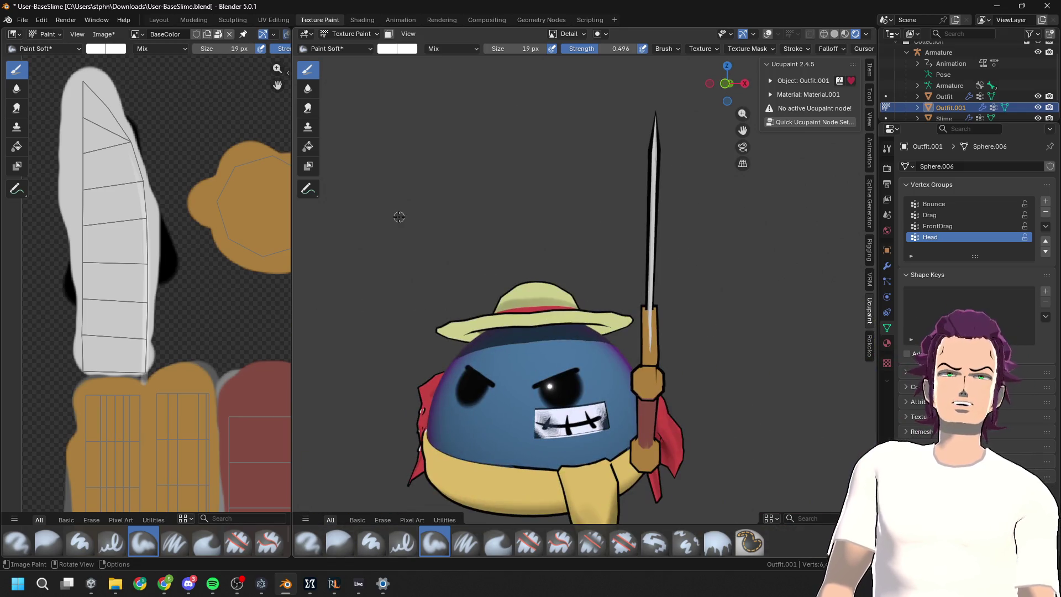
Step: Set the brush colour to mid grey #888888 and widen the image editor
left_click(103, 51)
left_click_drag(187, 64, 187, 100)
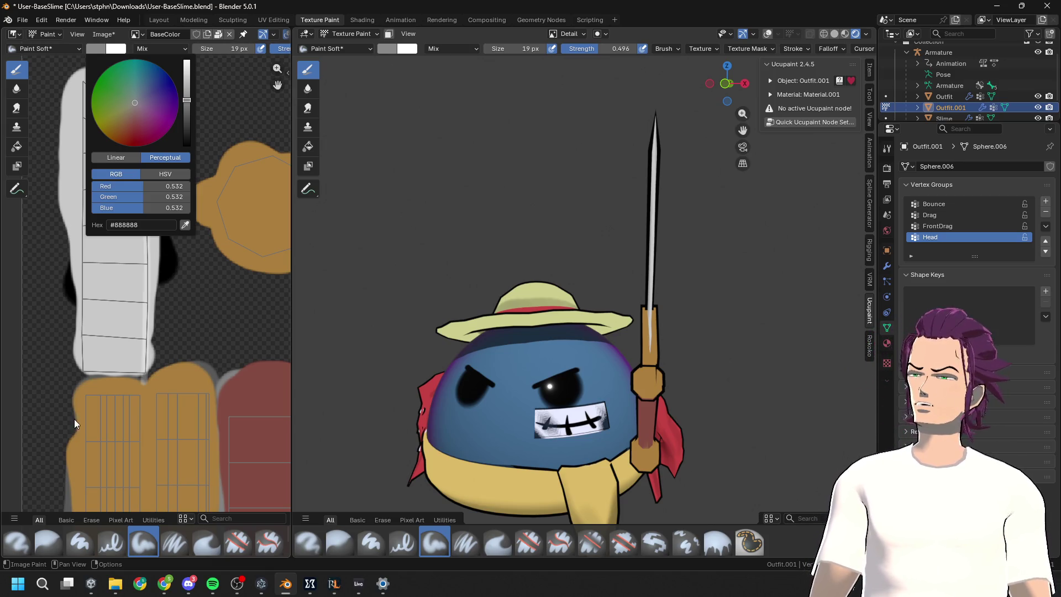
middle_click_drag(532, 374, 553, 360)
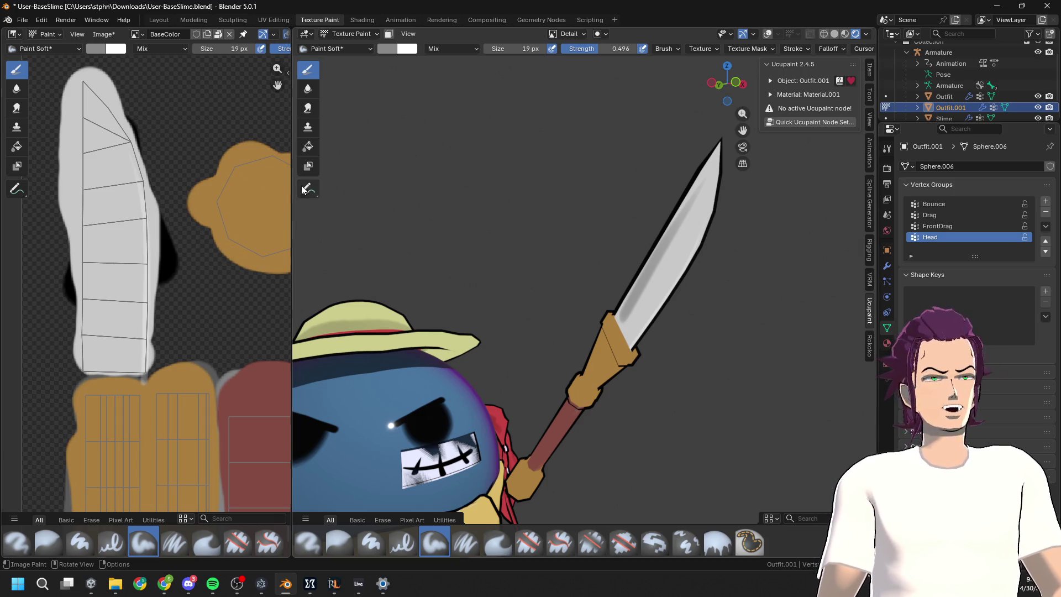
left_click_drag(291, 232, 437, 232)
Step: Paint a mid-grey shading line down the centre of the blade's BaseColor texture
scroll(187, 251, "up", 1)
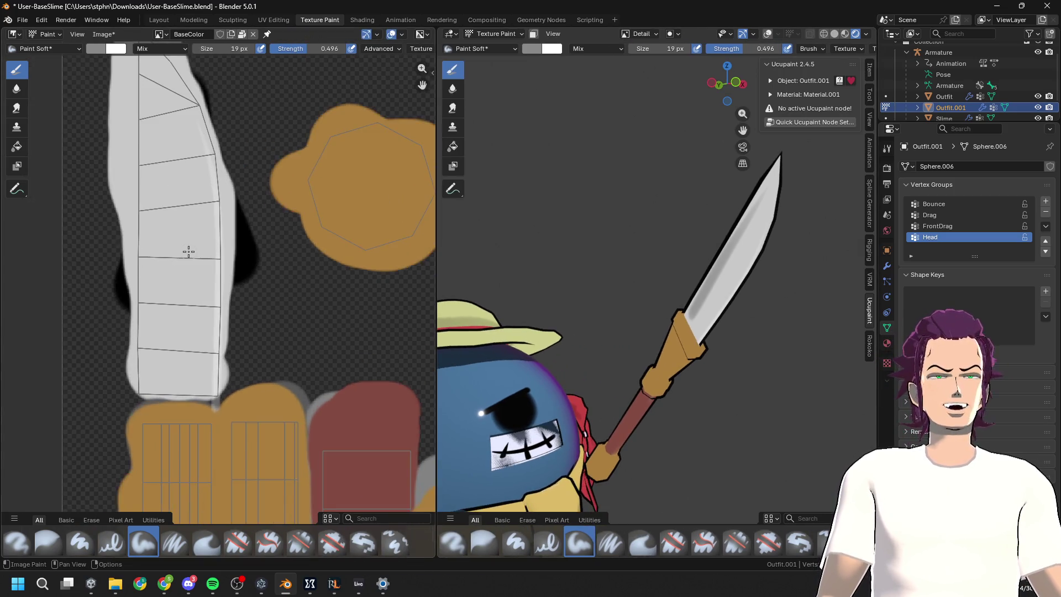
middle_click_drag(187, 252, 265, 294)
scroll(294, 299, "up", 1)
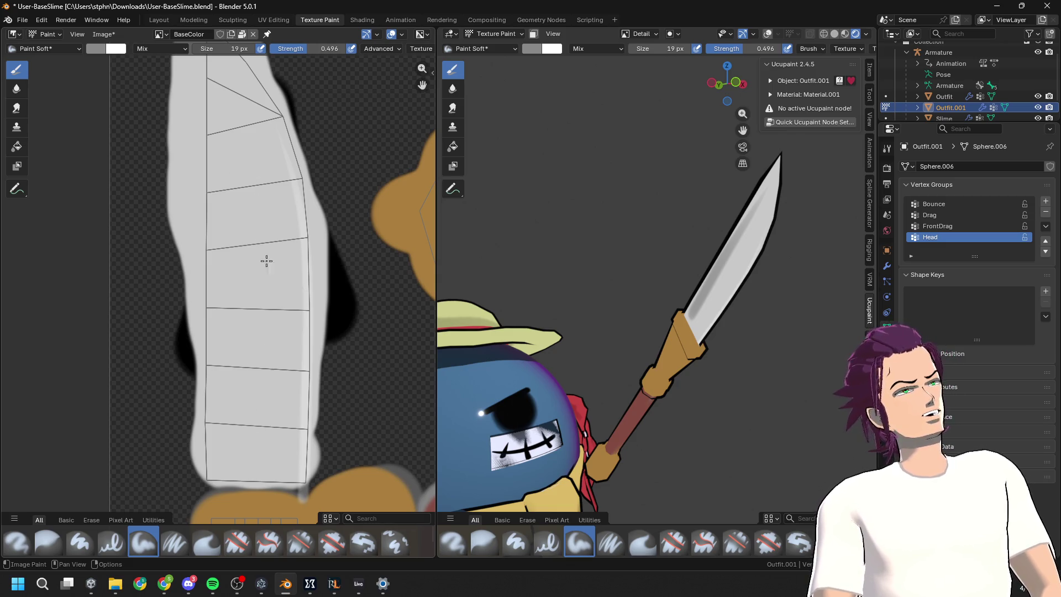
left_click_drag(248, 221, 249, 497)
key("ctrl+z")
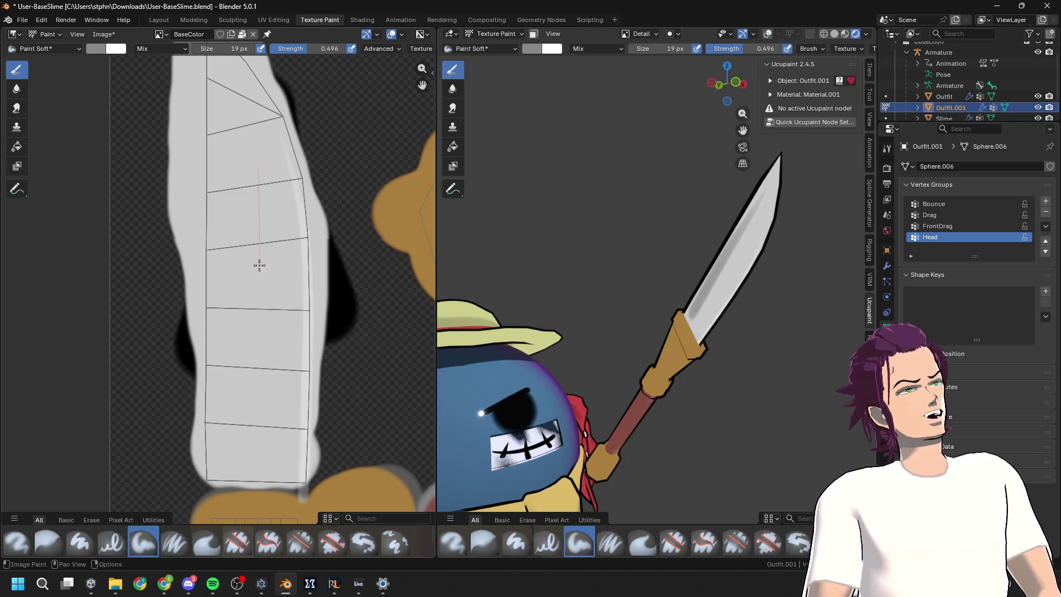
left_click_drag(255, 194, 251, 475)
key("ctrl+z")
left_click_drag(257, 258, 257, 497)
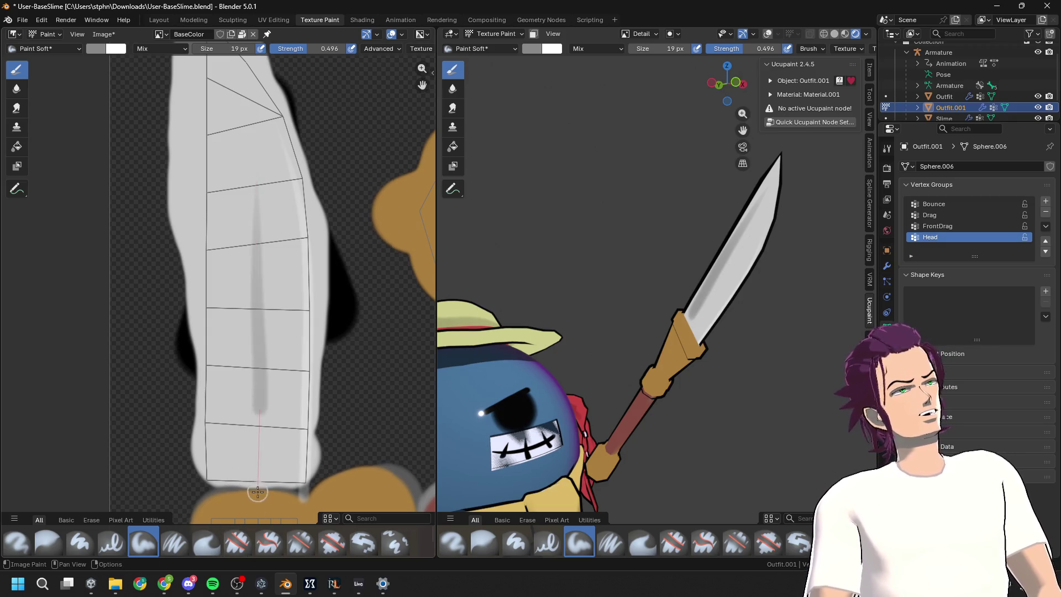
key("ctrl+z")
left_click_drag(261, 213, 259, 547)
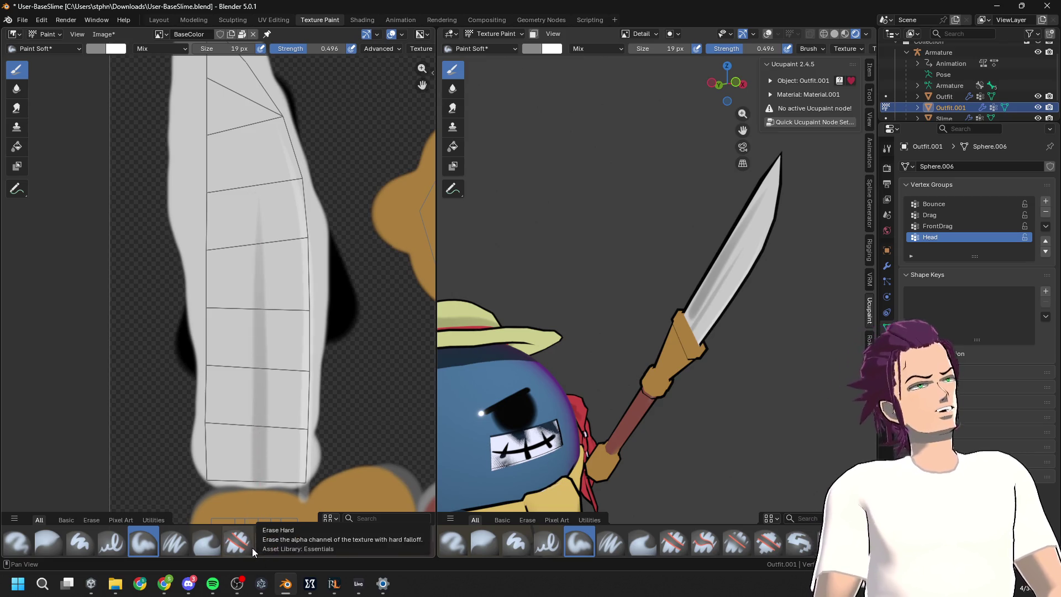
Step: Isolate the knife-spear in Local View and zoom in close on its blade
scroll(343, 379, "down", 1)
mouse_move(343, 379)
middle_mouse_down()
mouse_move(388, 355)
mouse_move(340, 348)
middle_mouse_up()
mouse_move(774, 326)
middle_mouse_down()
mouse_move(605, 364)
mouse_move(603, 343)
middle_mouse_up()
scroll(293, 320, "up", 2)
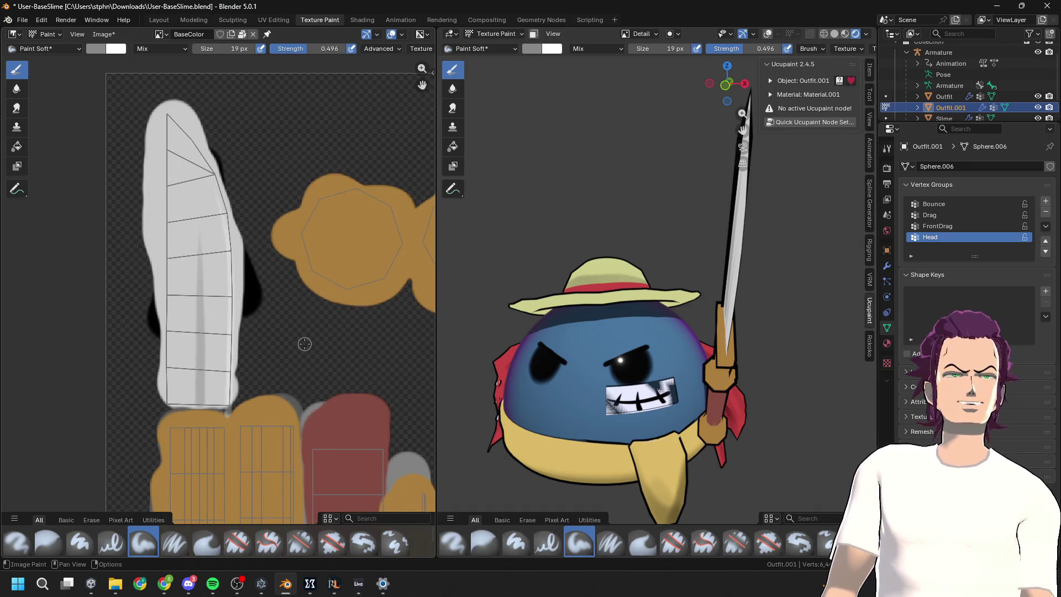
scroll(305, 344, "down", 1)
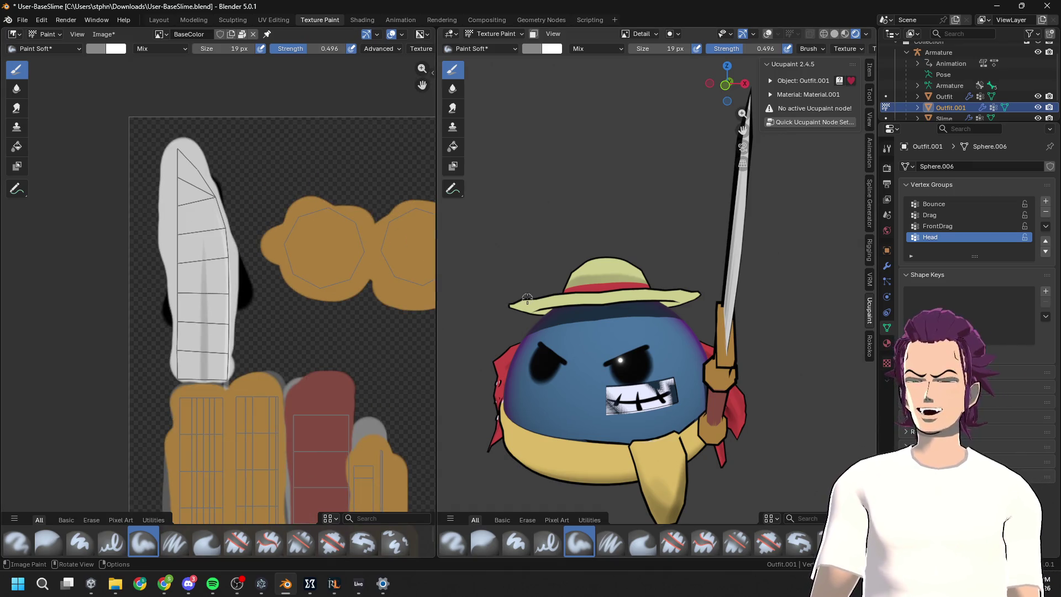
key("KP_Divide")
key("ctrl+KP_3")
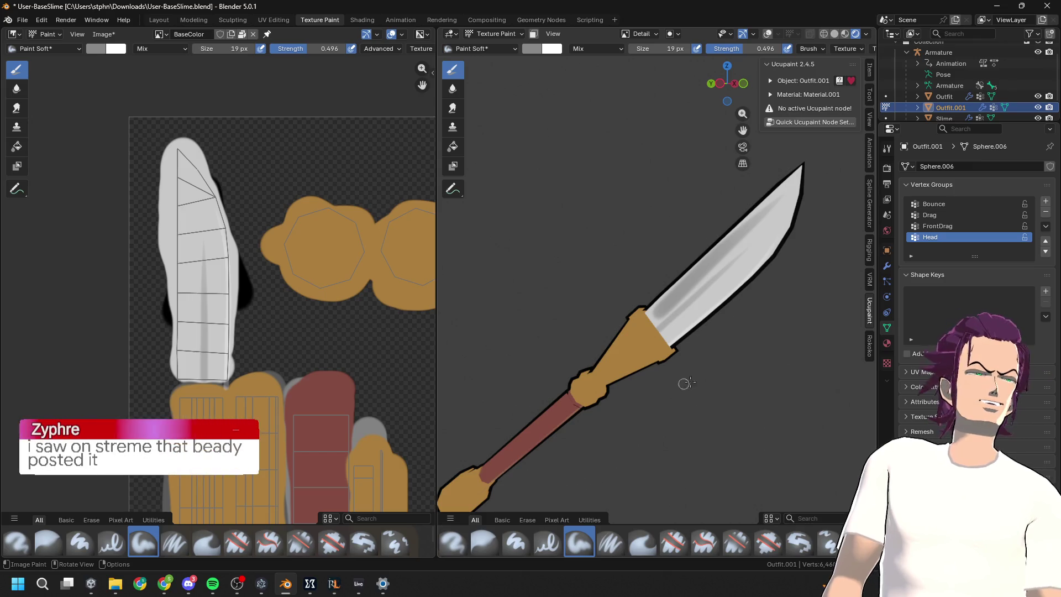
scroll(674, 376, "up", 4)
scroll(218, 271, "up", 1)
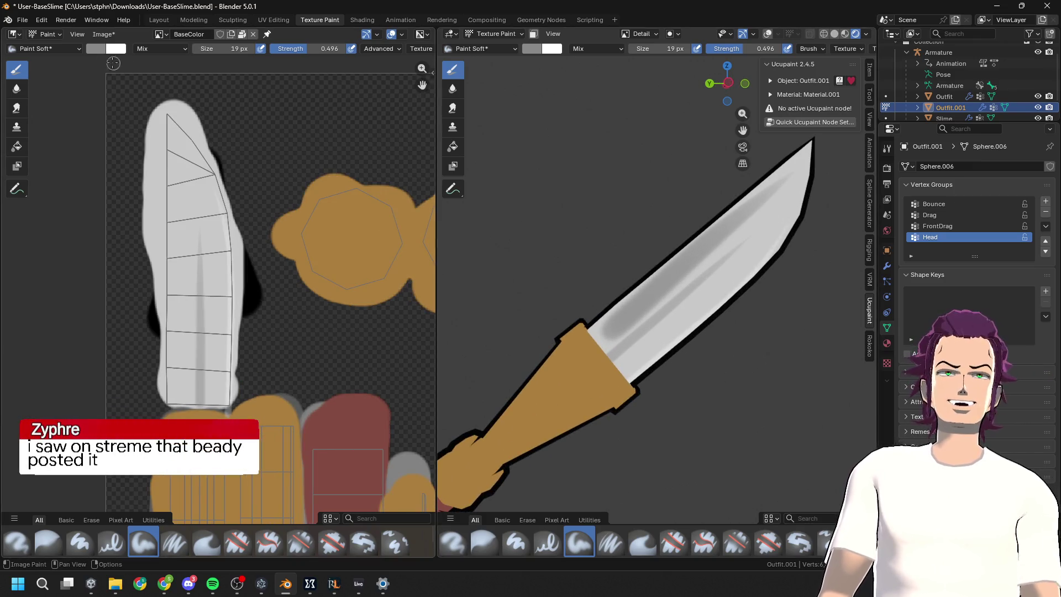
Step: Switch the image editor to the Detail image and enlarge the blade's UV island
left_click(160, 34)
left_click(199, 66)
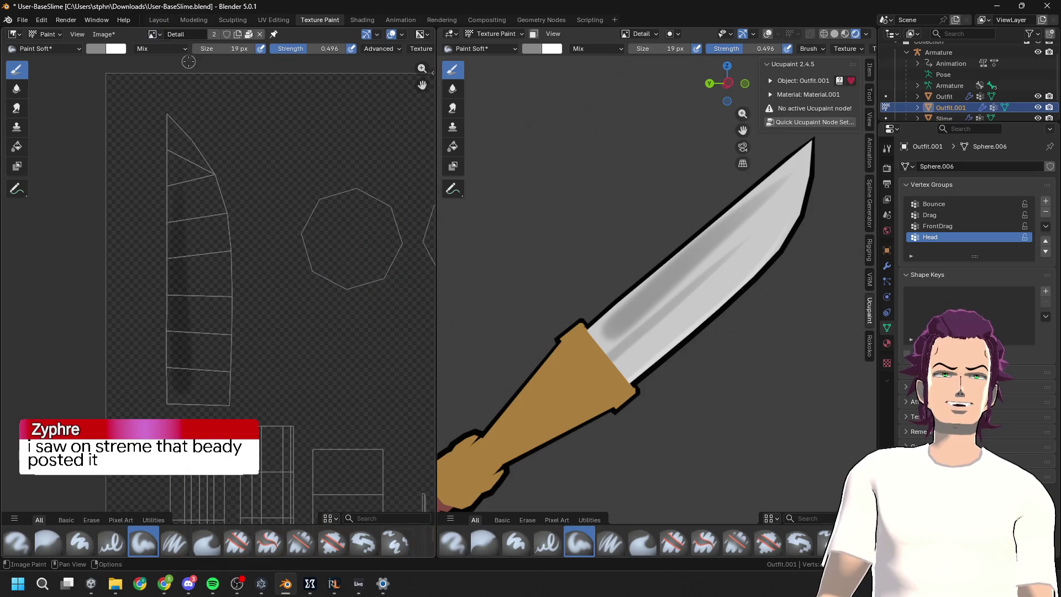
scroll(249, 347, "up", 2)
middle_click_drag(277, 349, 281, 187)
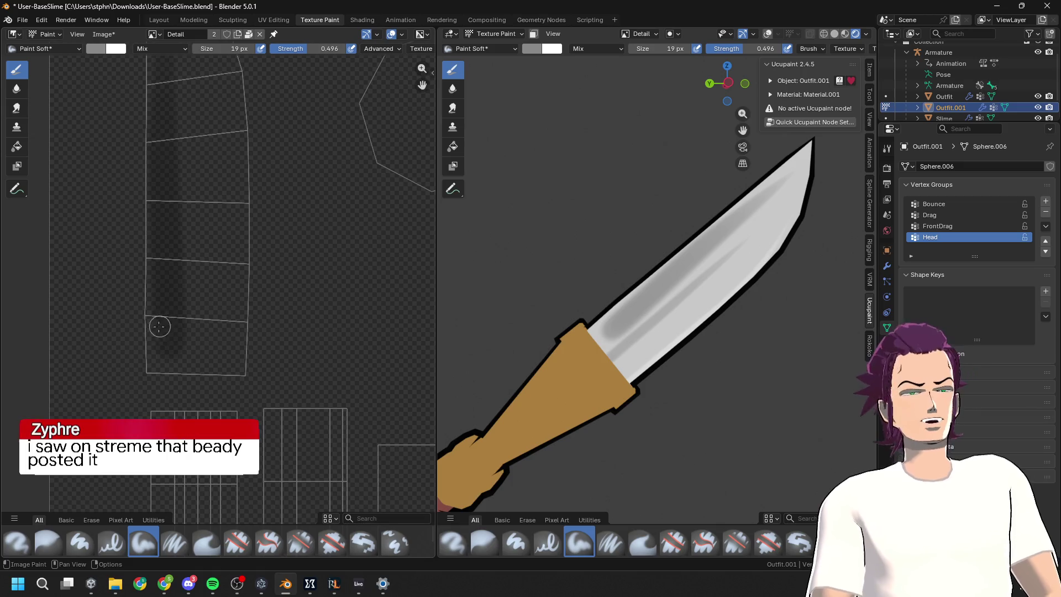
Step: Darken the brush colour and paint a soft dark grey stroke up the blade's UV strip
mouse_move(158, 368)
left_mouse_down()
mouse_move(168, 442)
mouse_move(183, 265)
mouse_move(171, 350)
left_mouse_up()
key("ctrl+z")
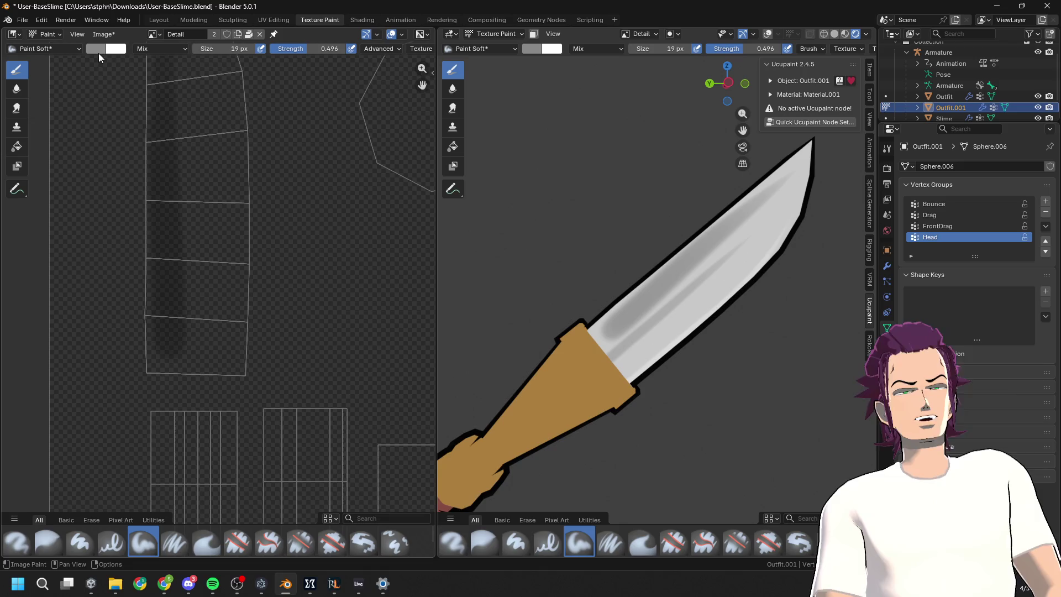
left_click(101, 51)
left_click_drag(182, 109, 187, 121)
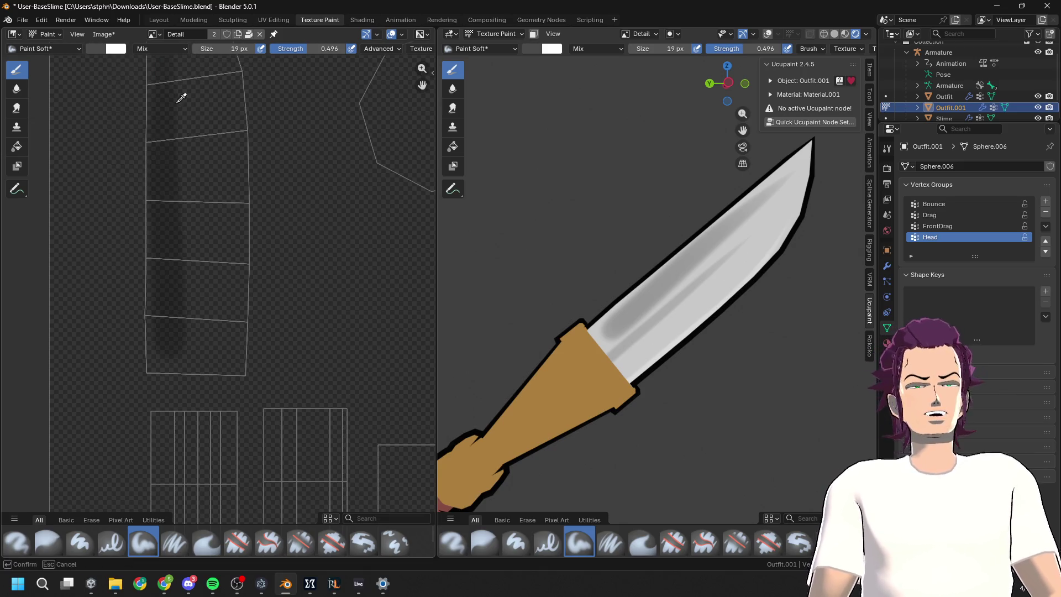
key("BackSpace")
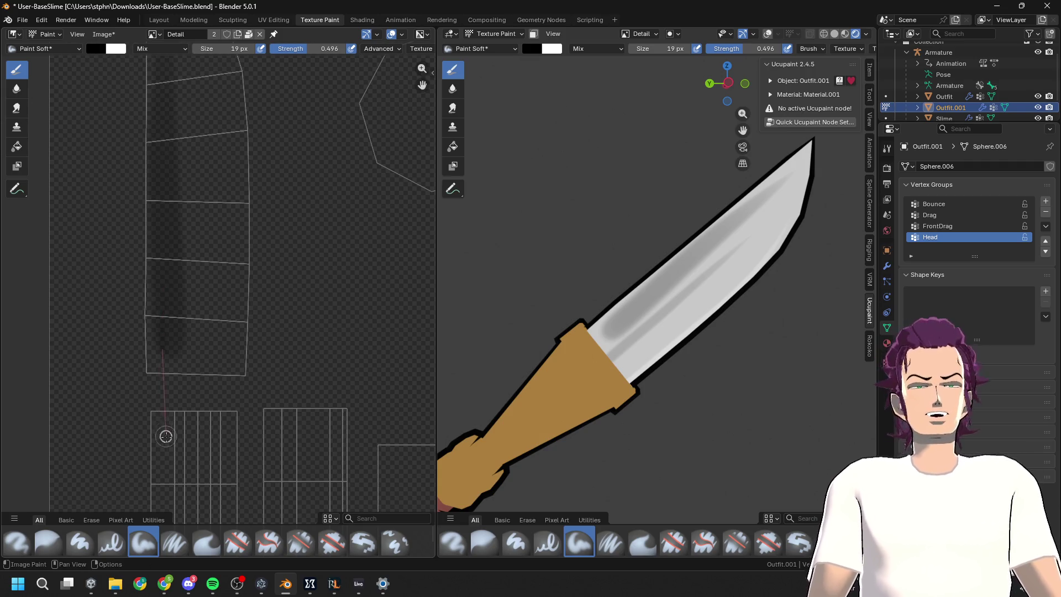
left_click_drag(173, 353, 166, 213)
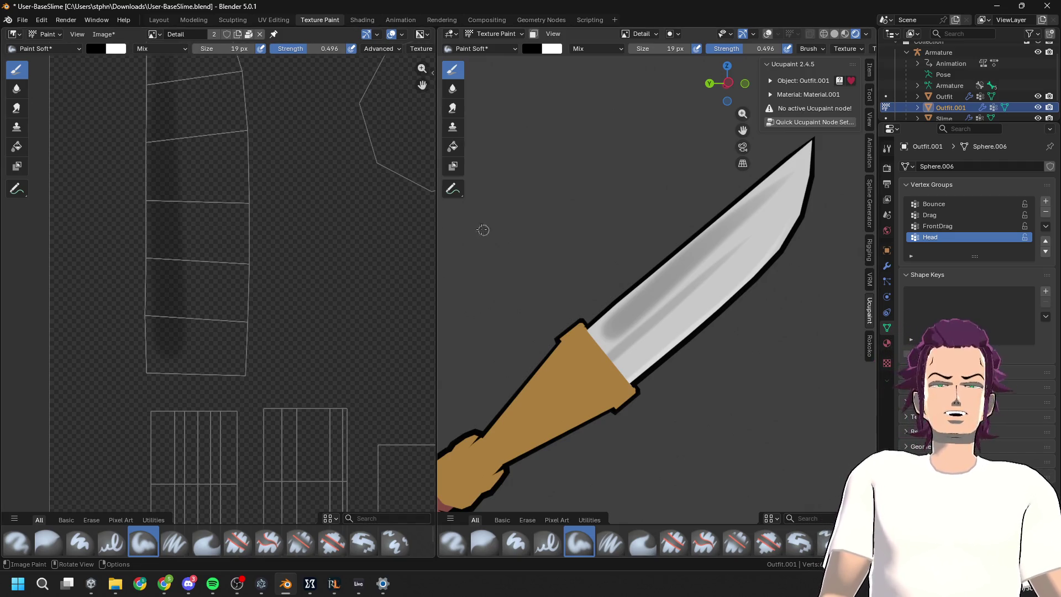
scroll(578, 310, "down", 5)
scroll(538, 272, "down", 2)
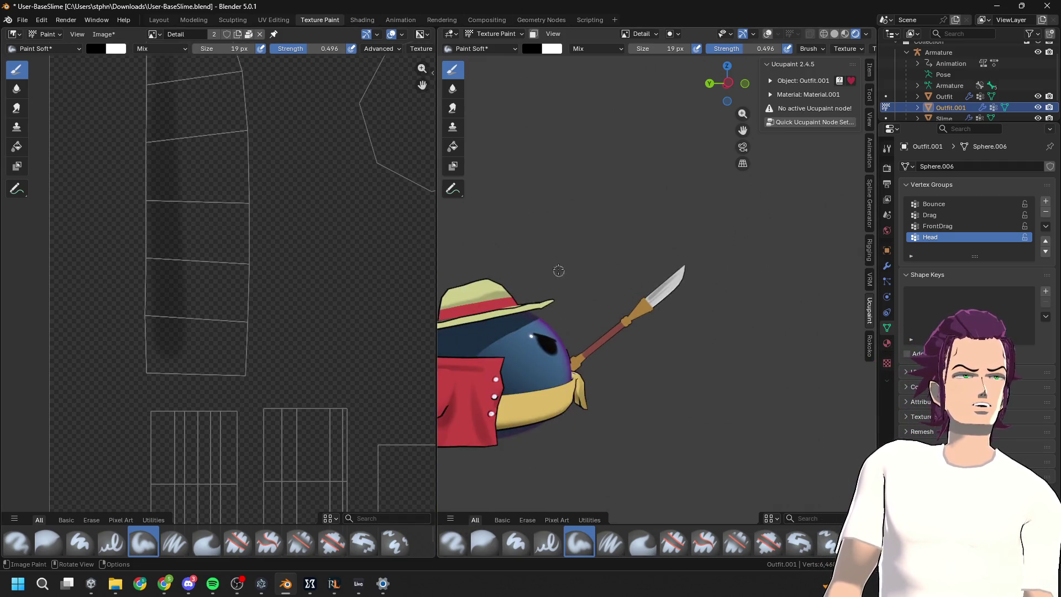
scroll(658, 367, "up", 10)
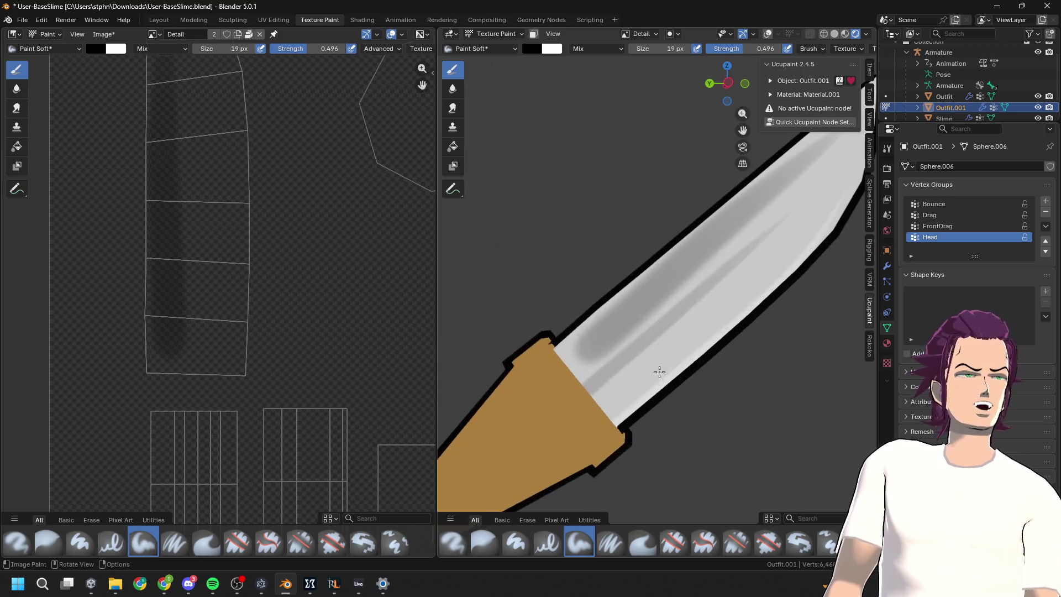
mouse_move(663, 384)
middle_mouse_down("shift")
mouse_move(635, 260)
mouse_move(714, 185)
mouse_move(636, 235)
mouse_move(672, 243)
mouse_move(623, 244)
middle_mouse_up("shift")
scroll(635, 261, "down", 3)
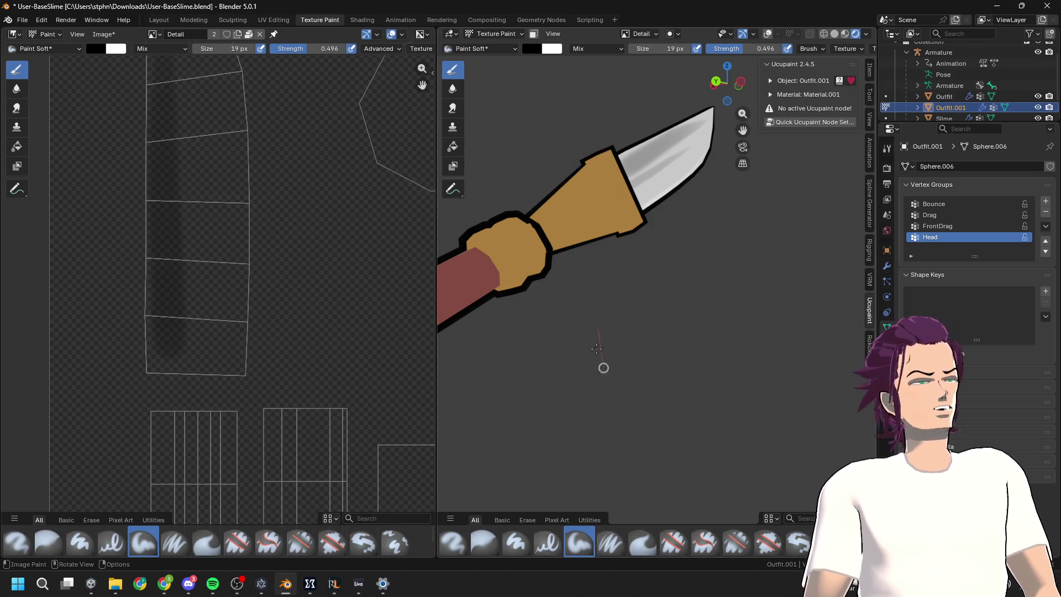
scroll(280, 275, "down", 5)
Step: Paint dark shading strokes along the handle's thin UV strip near the blade
scroll(352, 370, "up", 4)
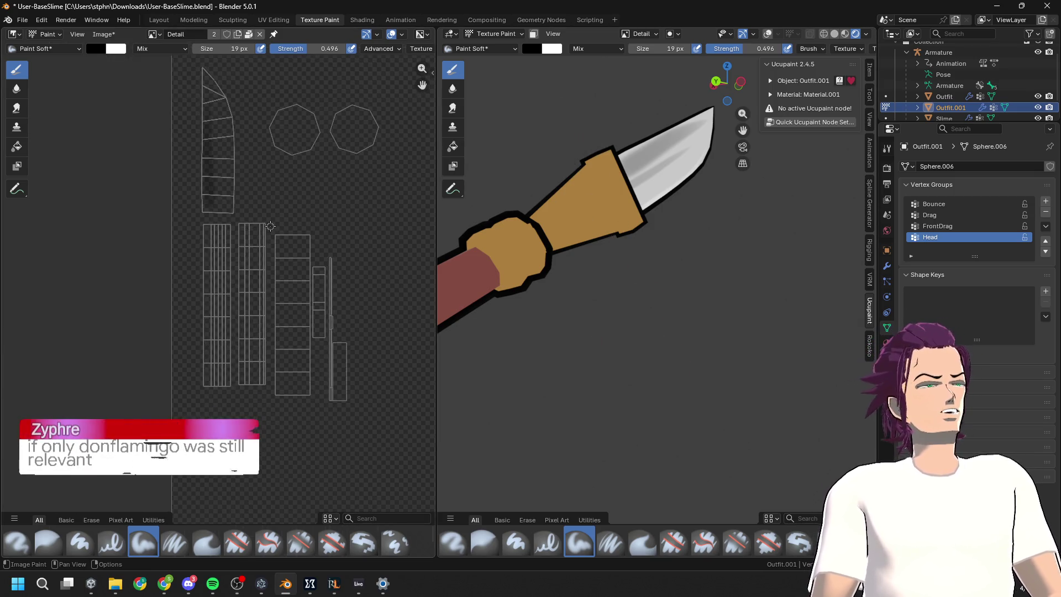
middle_click_drag(351, 370, 227, 274)
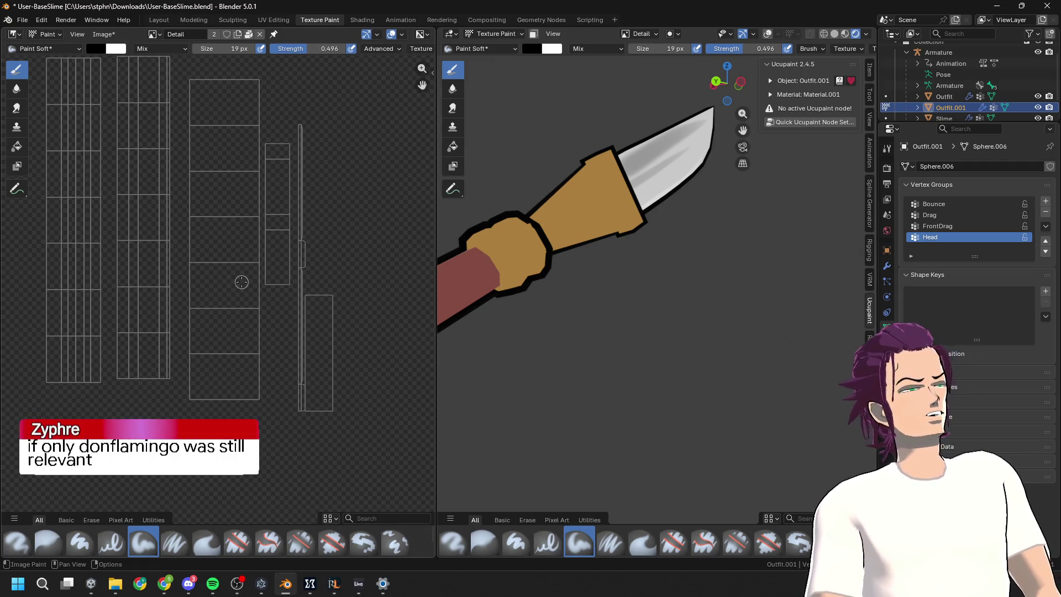
left_click_drag(296, 120, 301, 273)
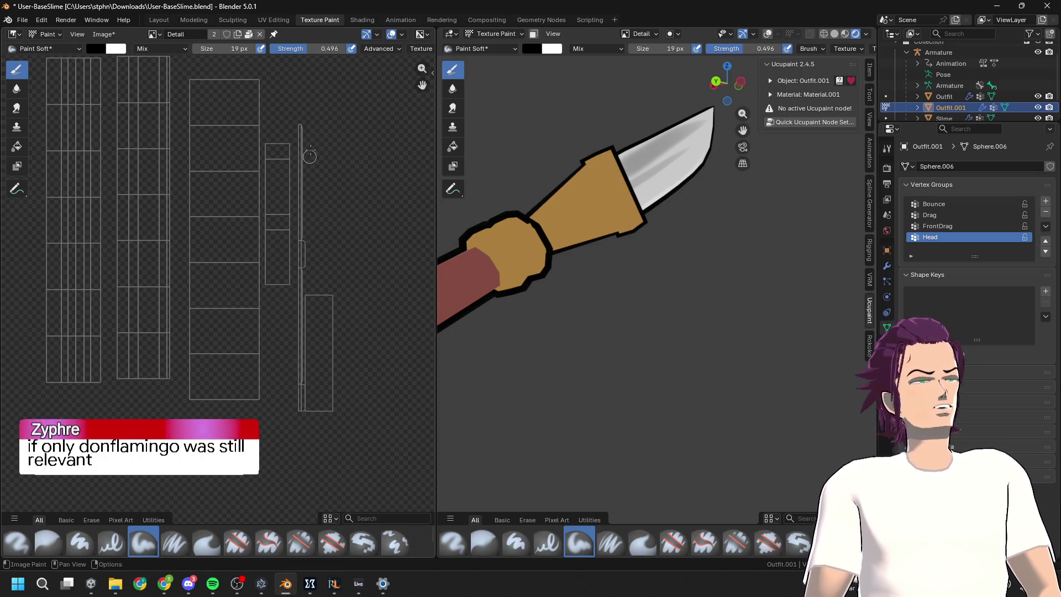
left_click_drag(308, 165, 304, 99)
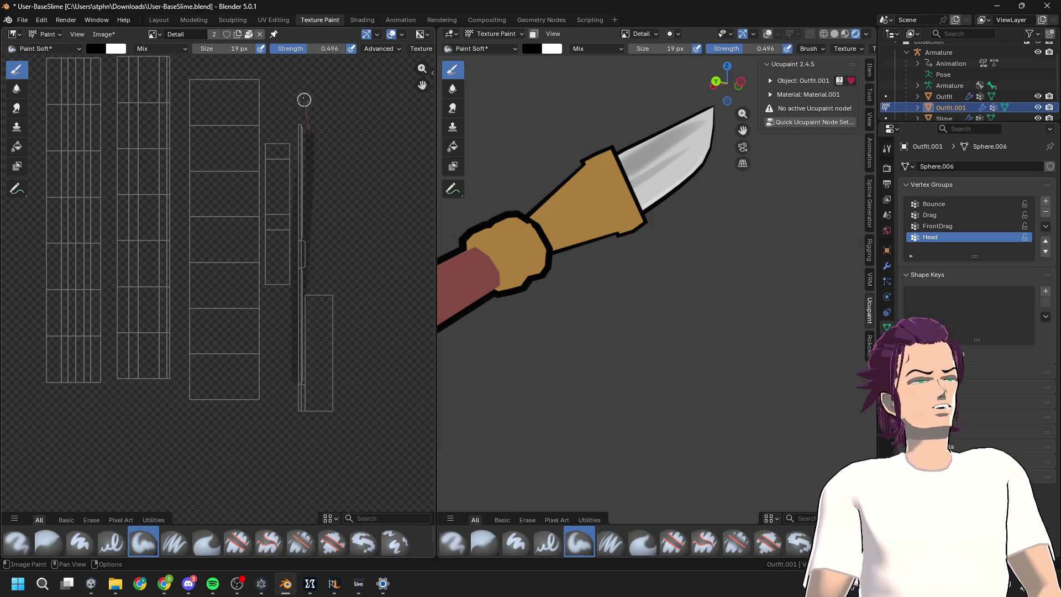
mouse_move(307, 380)
left_mouse_down()
mouse_move(301, 504)
mouse_move(306, 165)
left_mouse_up()
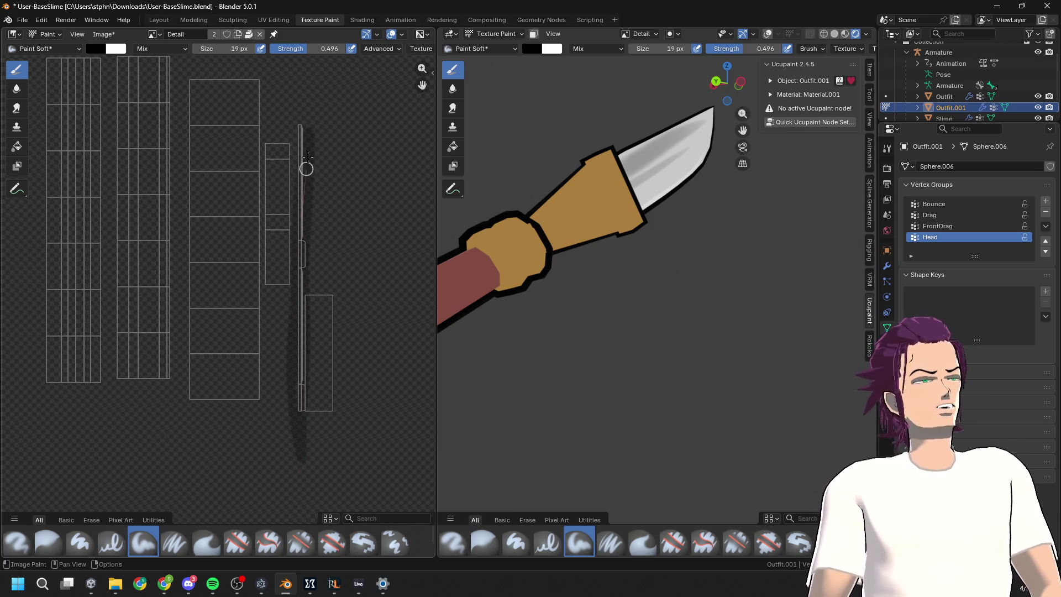
scroll(647, 262, "down", 3)
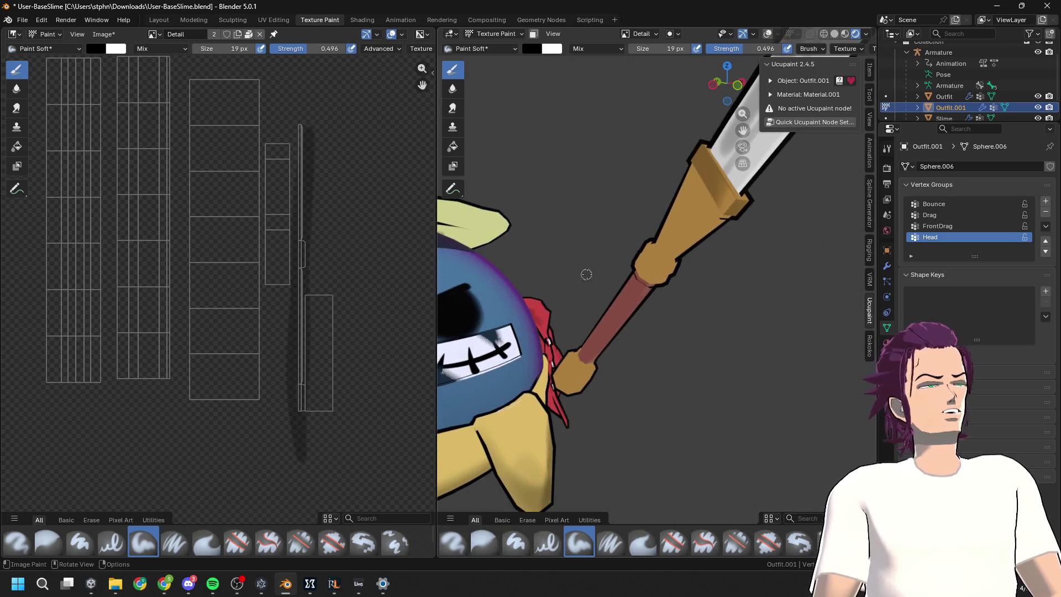
scroll(648, 262, "up", 5)
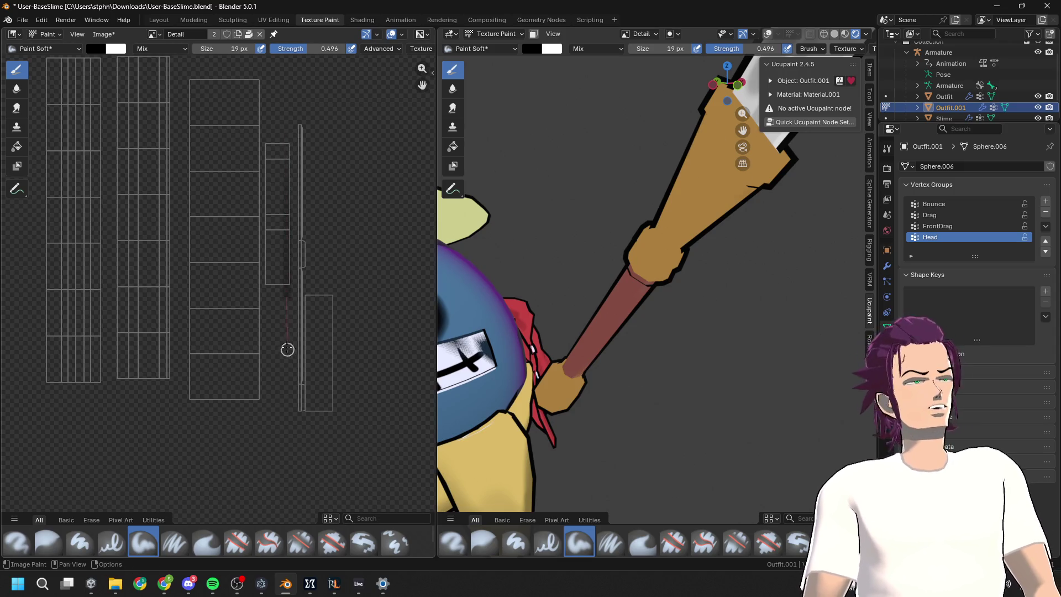
Step: Paint a long dark stroke down the shaft's UV rectangle and check it from several angles
mouse_move(548, 420)
middle_mouse_down()
mouse_move(600, 289)
mouse_move(738, 330)
mouse_move(770, 299)
mouse_move(379, 243)
middle_mouse_up()
scroll(346, 248, "up", 4)
scroll(346, 247, "down", 1)
scroll(243, 381, "down", 1)
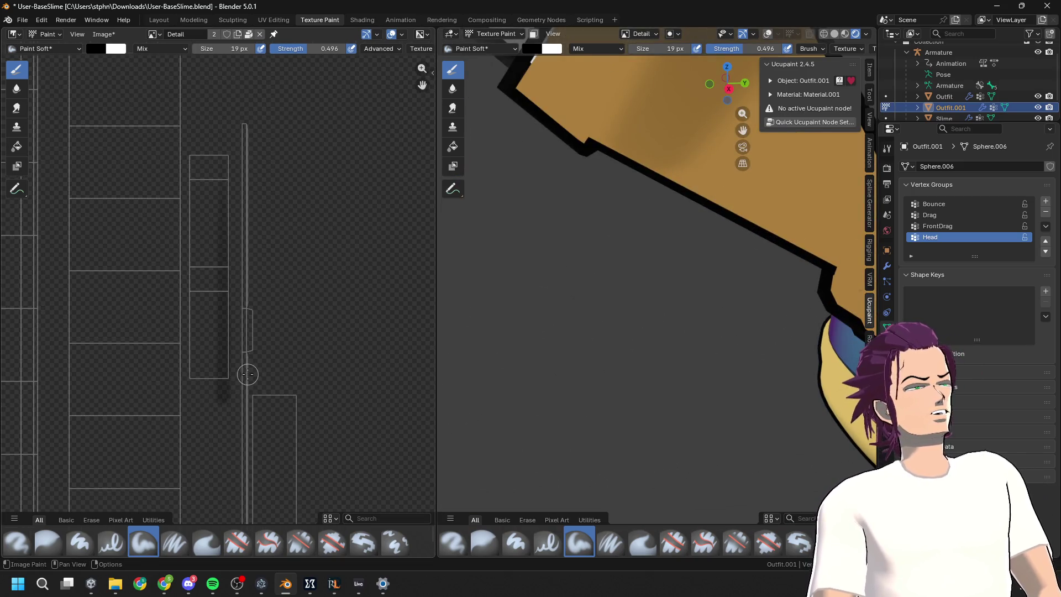
left_click_drag(226, 98, 218, 456)
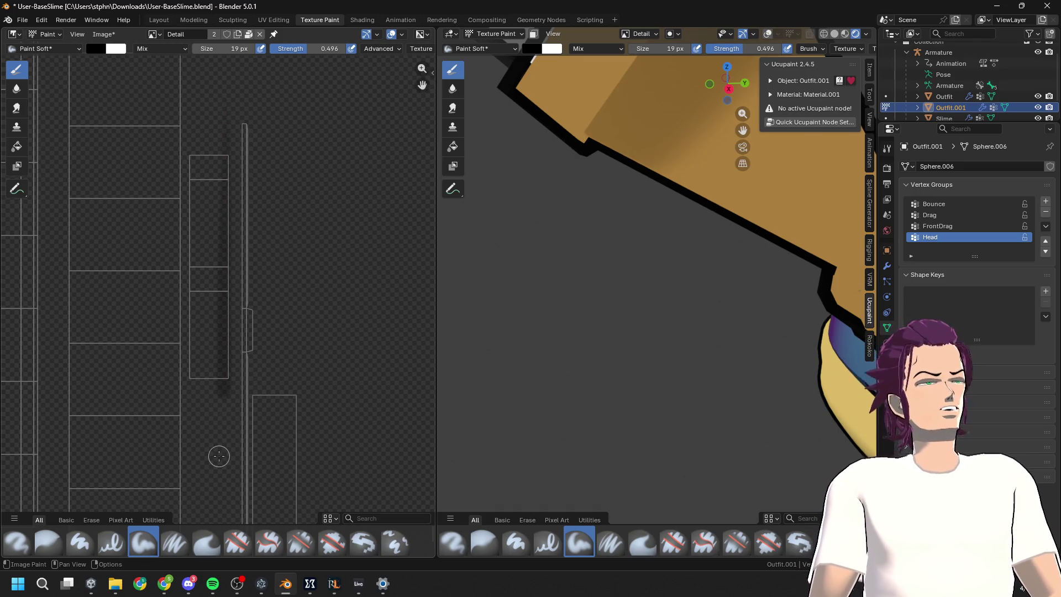
mouse_move(608, 332)
middle_mouse_down()
mouse_move(668, 296)
mouse_move(694, 314)
middle_mouse_up()
scroll(304, 256, "down", 4)
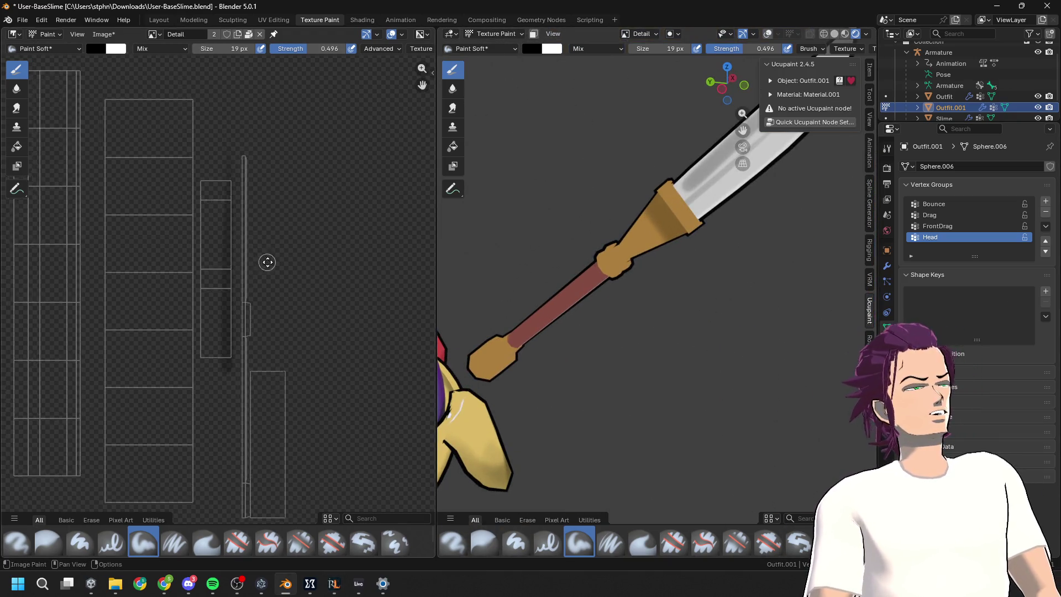
mouse_move(268, 263)
middle_mouse_down()
mouse_move(339, 199)
mouse_move(387, 263)
middle_mouse_up()
middle_click_drag(622, 331, 673, 299)
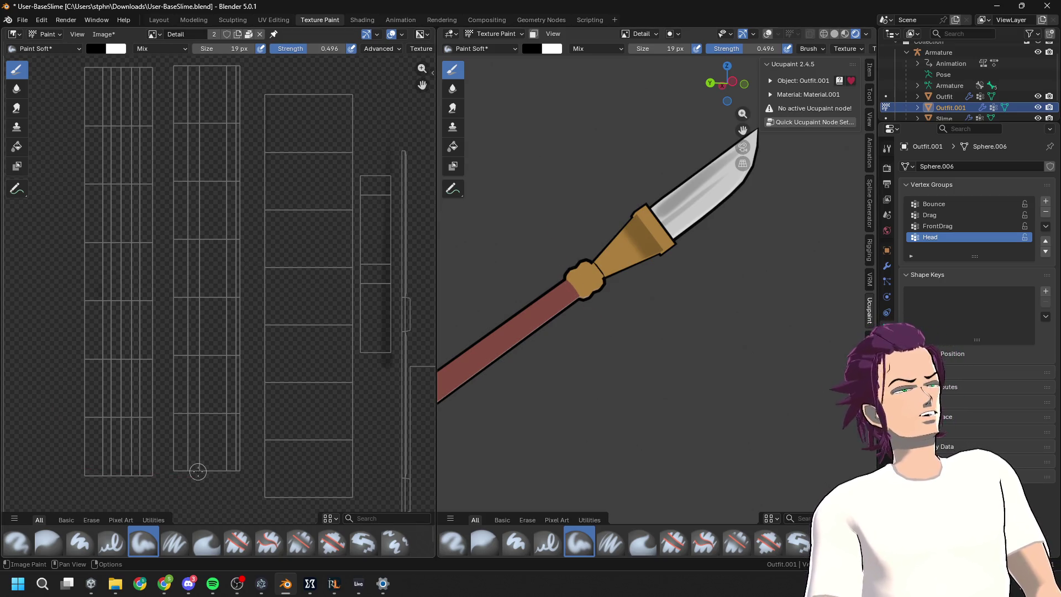
Step: Enlarge the brush to about 76 px and paint dark shading onto the spear's golden guard
scroll(585, 372, "down", 3)
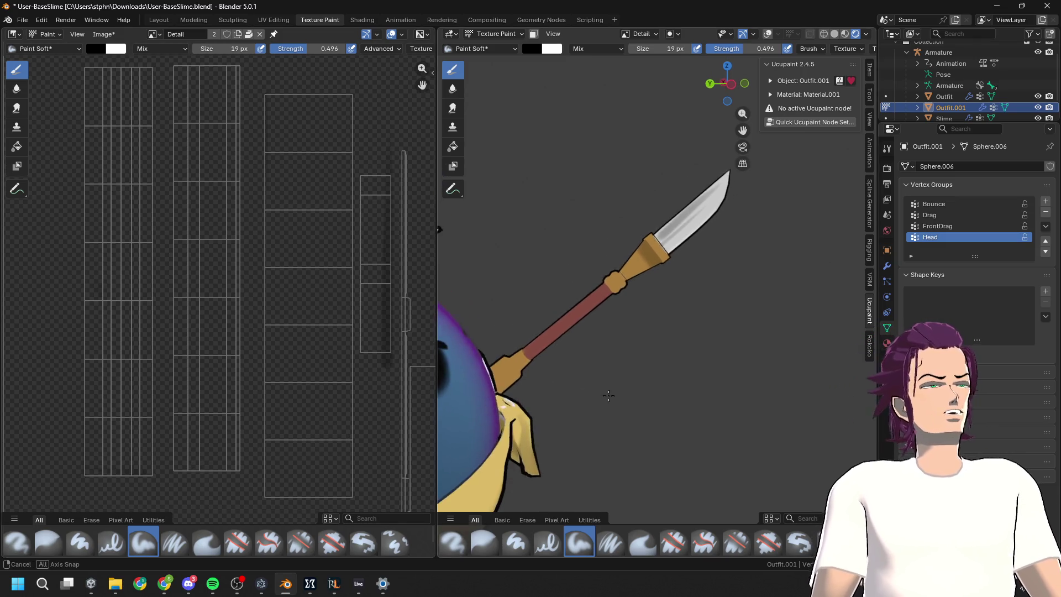
middle_click_drag(584, 376, 1038, 363)
mouse_move(584, 288)
middle_mouse_down("ctrl")
mouse_move(585, 254)
mouse_move(646, 276)
middle_mouse_up("ctrl")
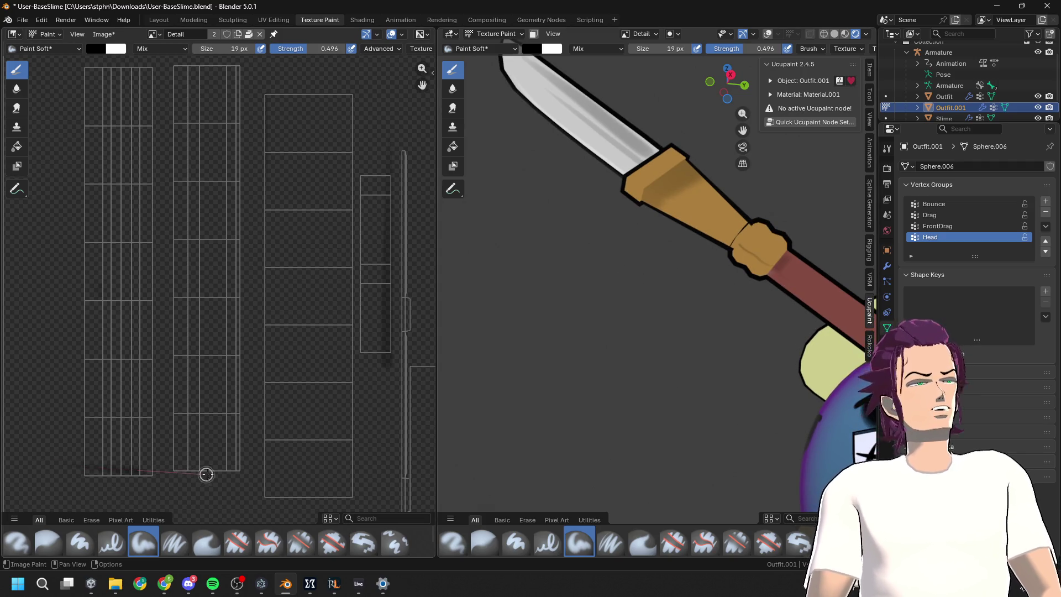
key("f")
left_click(138, 470)
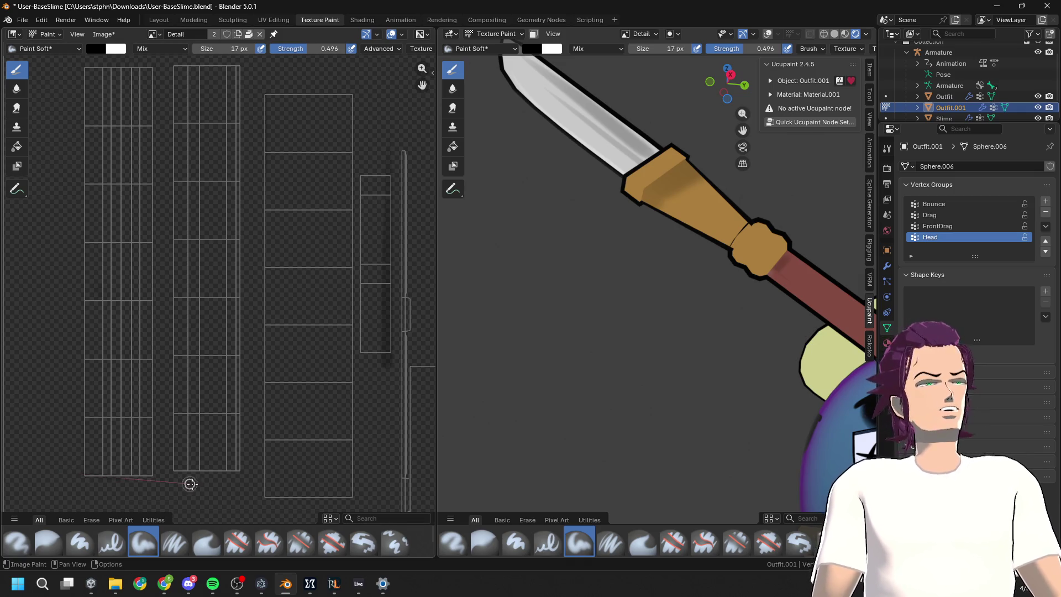
mouse_move(138, 475)
left_mouse_down()
mouse_move(203, 481)
mouse_move(178, 478)
left_mouse_up()
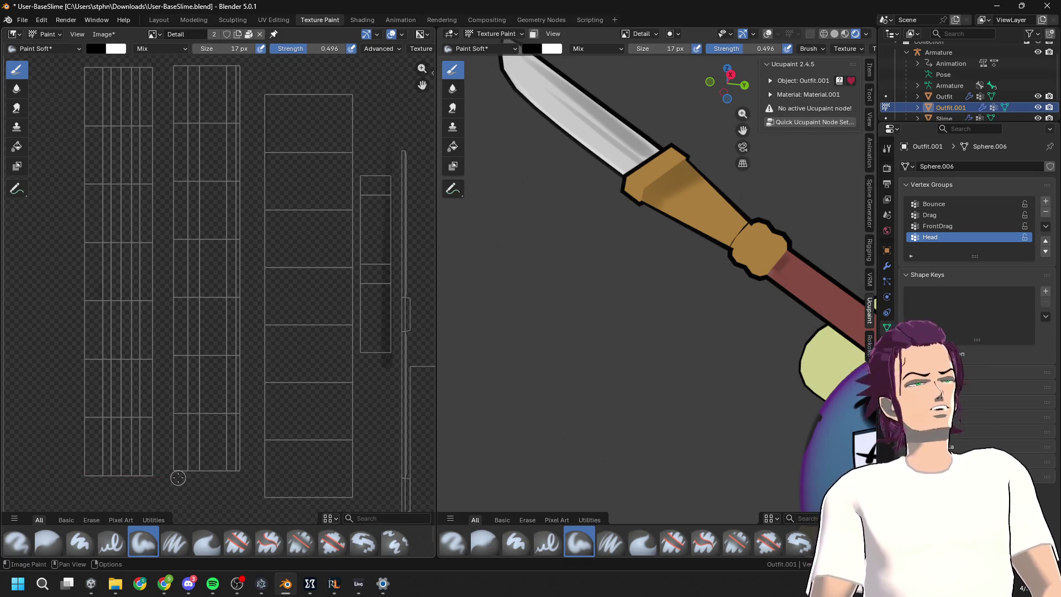
mouse_move(231, 47)
left_mouse_down()
mouse_move(204, 48)
mouse_move(214, 48)
left_mouse_up()
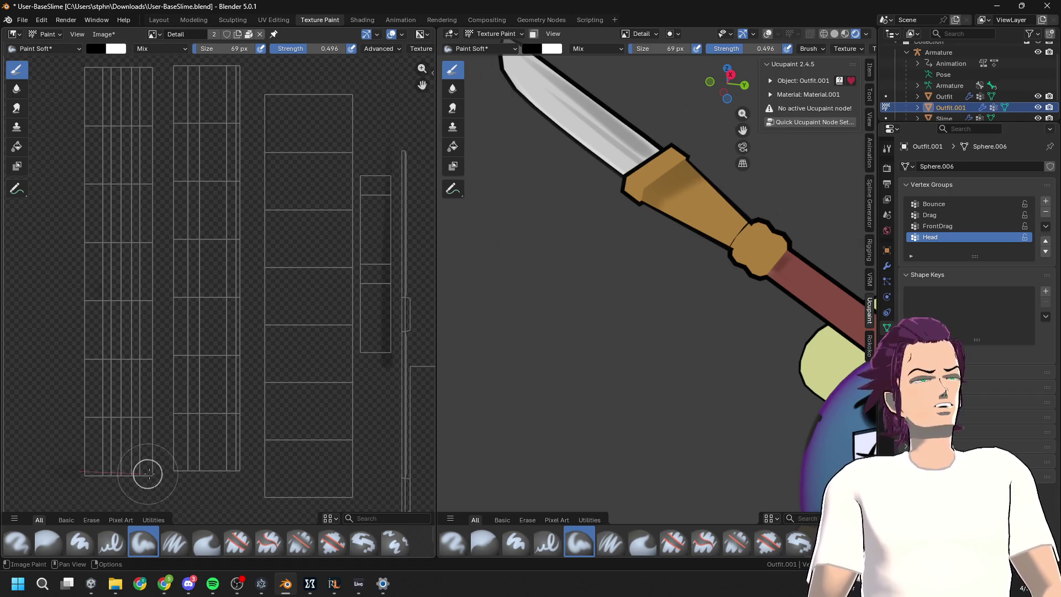
mouse_move(148, 473)
left_mouse_down()
mouse_move(219, 475)
mouse_move(207, 475)
left_mouse_up()
left_click_drag(49, 459, 299, 480)
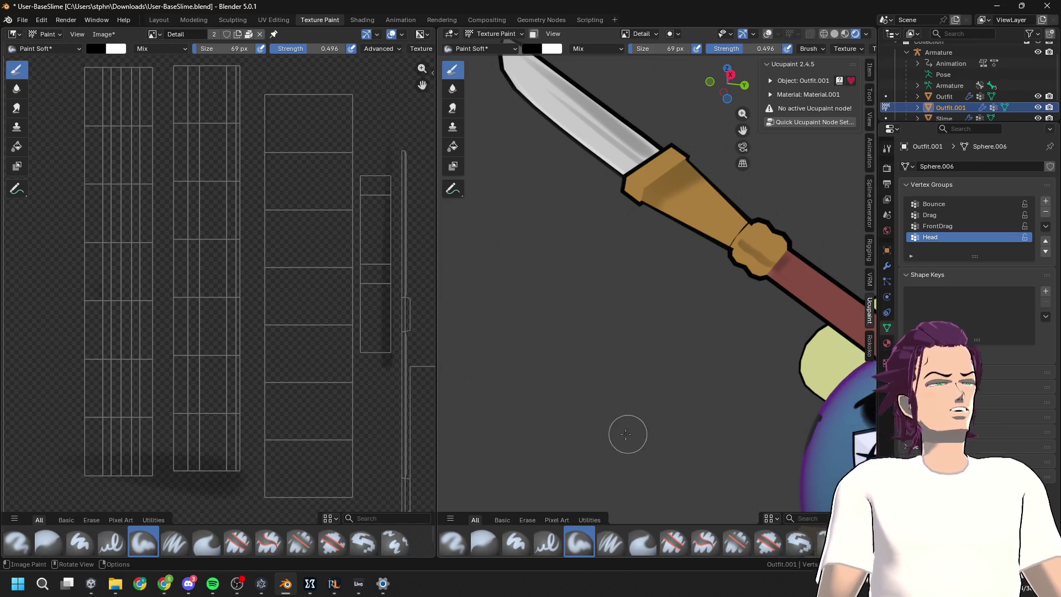
mouse_move(627, 434)
middle_mouse_down()
mouse_move(560, 382)
mouse_move(620, 330)
middle_mouse_up()
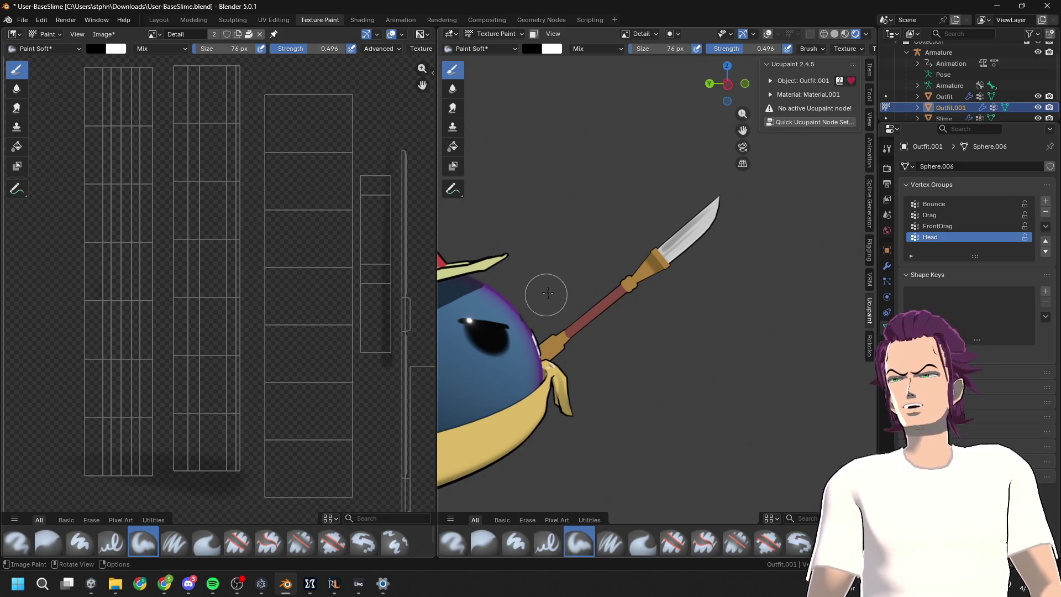
Step: Widen the texture panel and orbit around the knife to inspect its painted shading
scroll(619, 304, "up", 6)
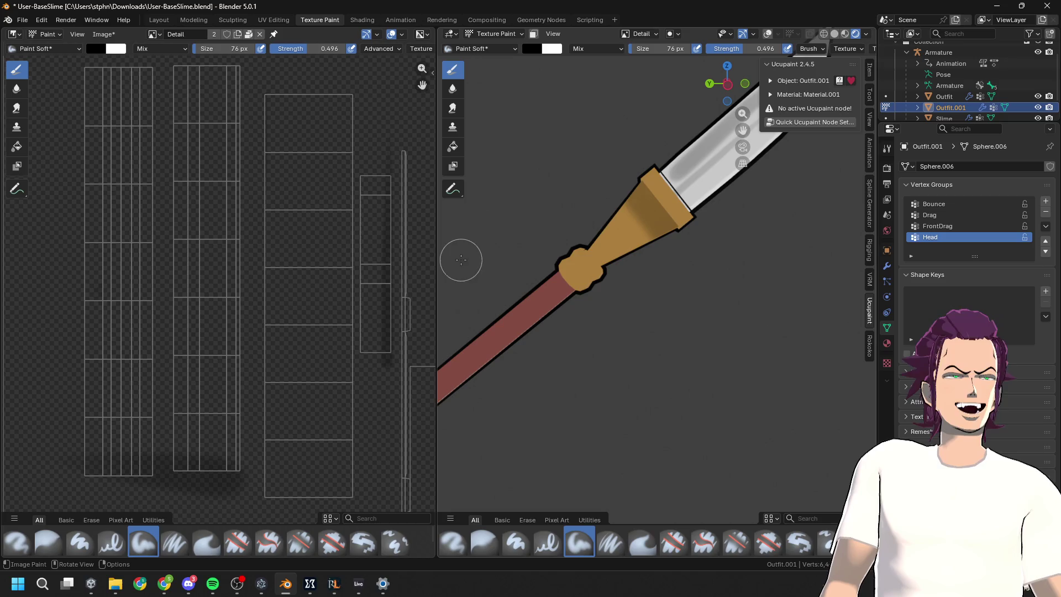
left_click_drag(437, 245, 468, 245)
scroll(611, 280, "down", 4)
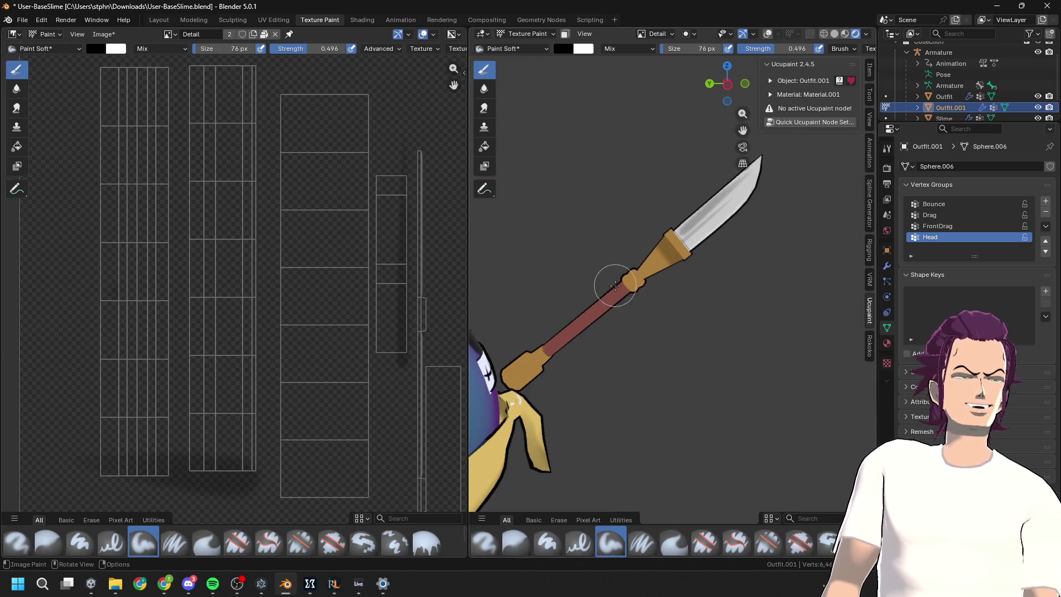
mouse_move(731, 271)
middle_mouse_down()
mouse_move(554, 265)
mouse_move(706, 276)
mouse_move(795, 251)
mouse_move(663, 244)
mouse_move(723, 301)
middle_mouse_up()
middle_click_drag(685, 264, 569, 284)
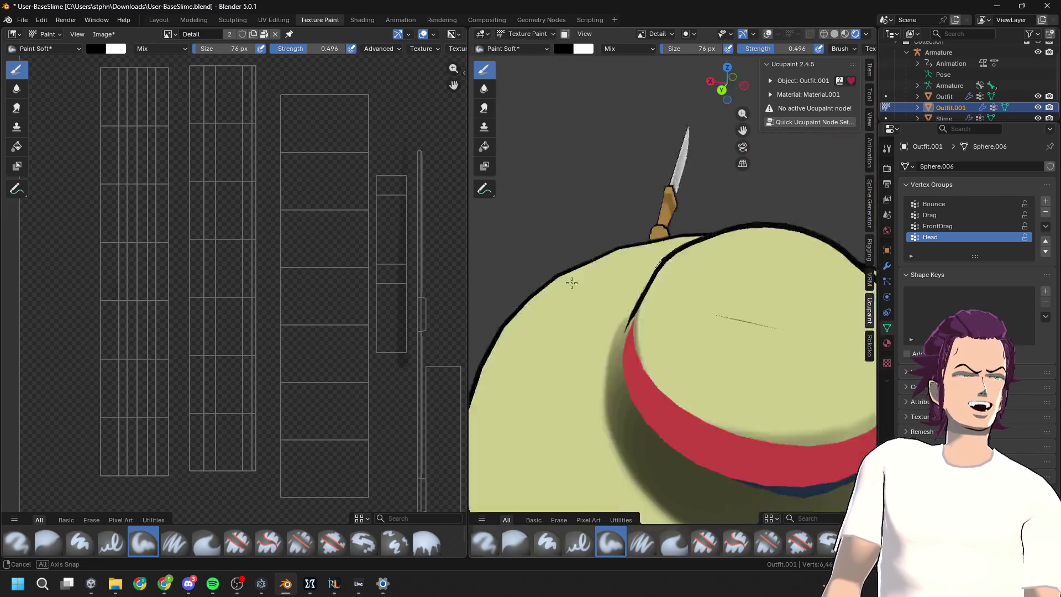
scroll(653, 251, "down", 4)
scroll(623, 230, "down", 3)
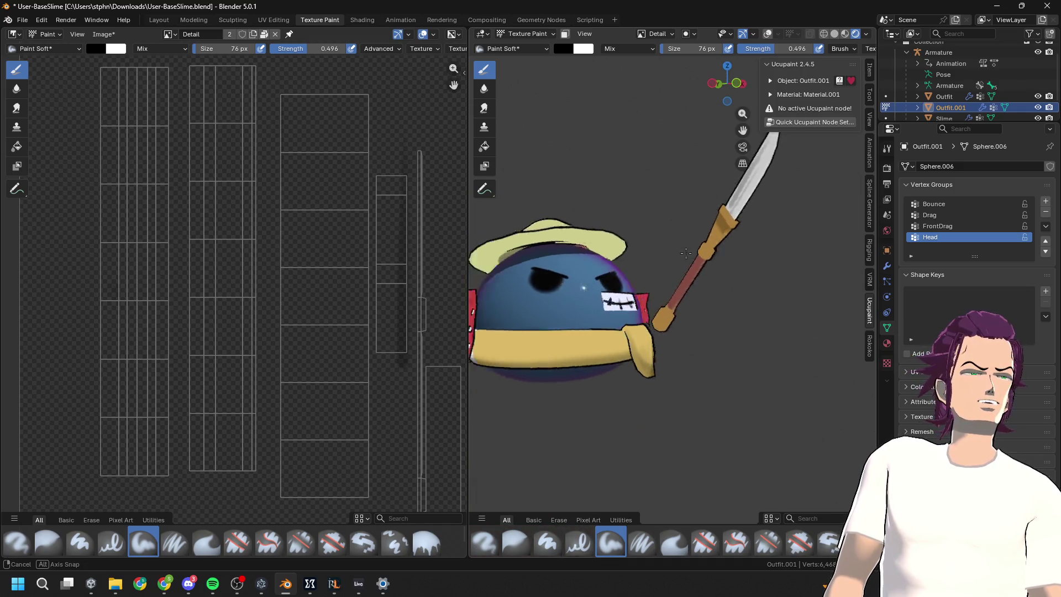
Step: Orbit to view the slime's red coat from the back and side
middle_click_drag(623, 230, 701, 267)
mouse_move(637, 356)
middle_mouse_down()
mouse_move(522, 346)
mouse_move(781, 336)
mouse_move(722, 320)
mouse_move(711, 308)
mouse_move(737, 296)
mouse_move(653, 244)
middle_mouse_up()
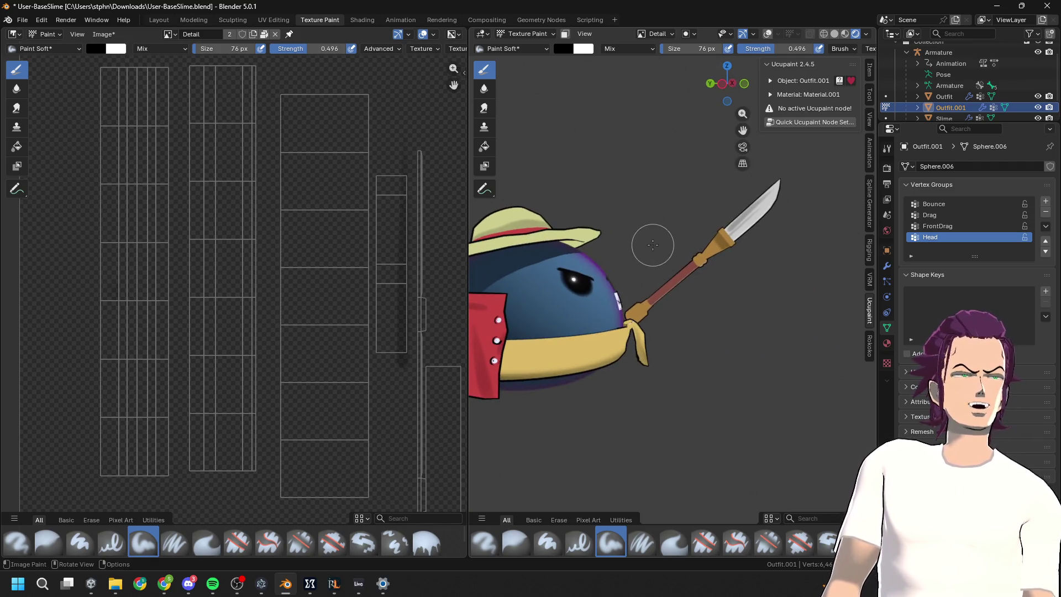
mouse_move(743, 233)
middle_mouse_down()
mouse_move(735, 256)
mouse_move(747, 277)
mouse_move(764, 229)
mouse_move(613, 231)
middle_mouse_up()
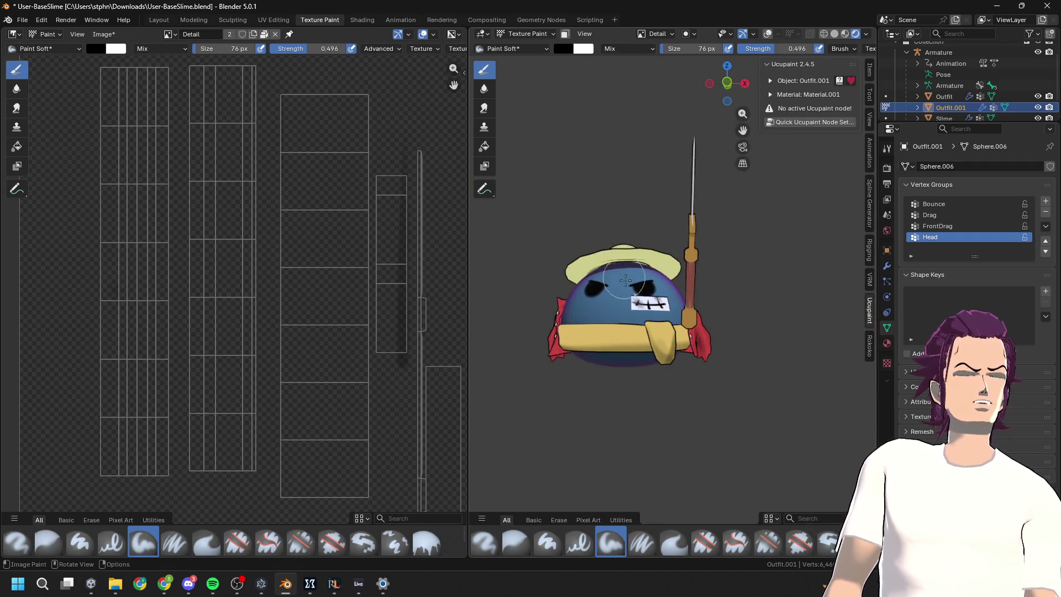
middle_click_drag(625, 280, 720, 263)
scroll(720, 262, "up", 3)
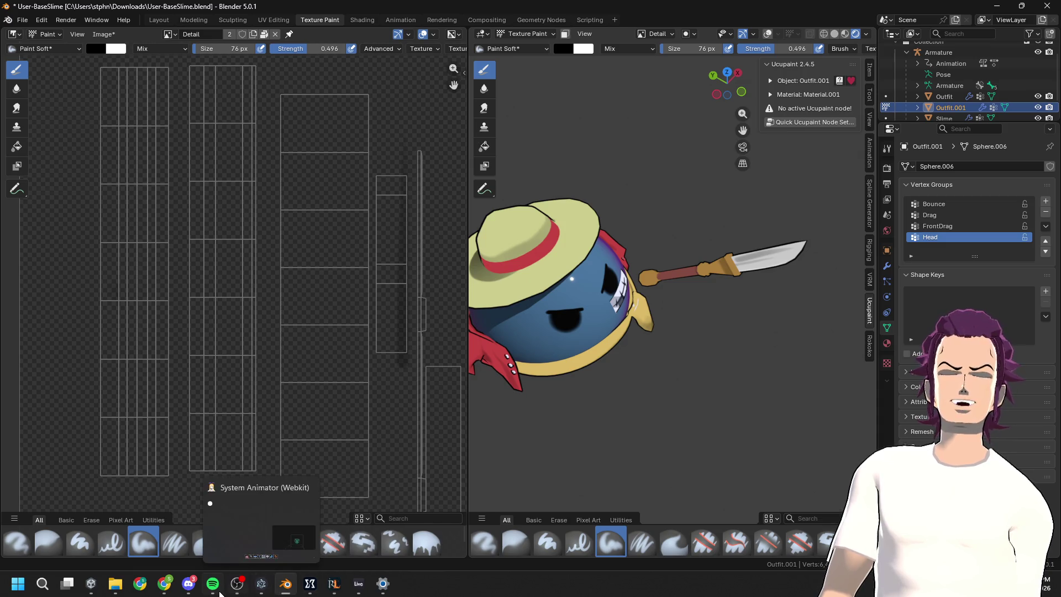
mouse_move(150, 589)
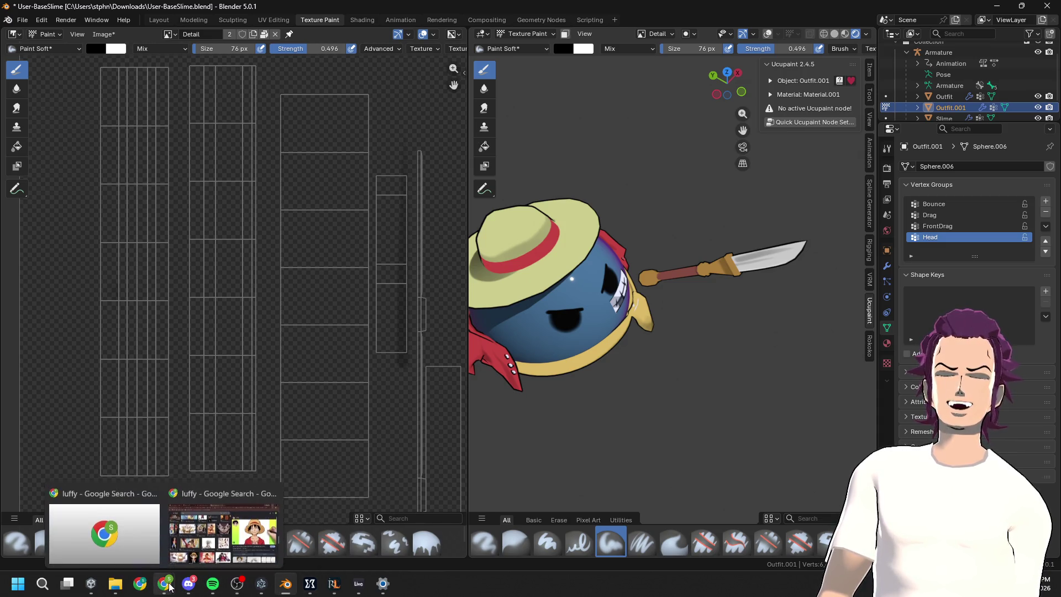
Step: Switch to the Layout workspace and orbit to view the slime character
left_click(190, 21)
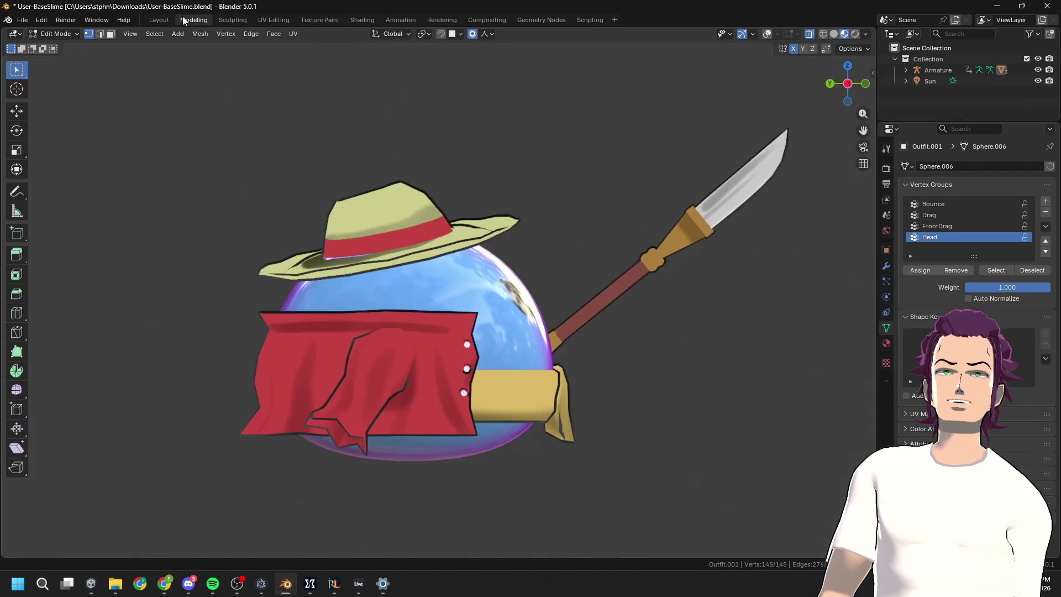
left_click(163, 21)
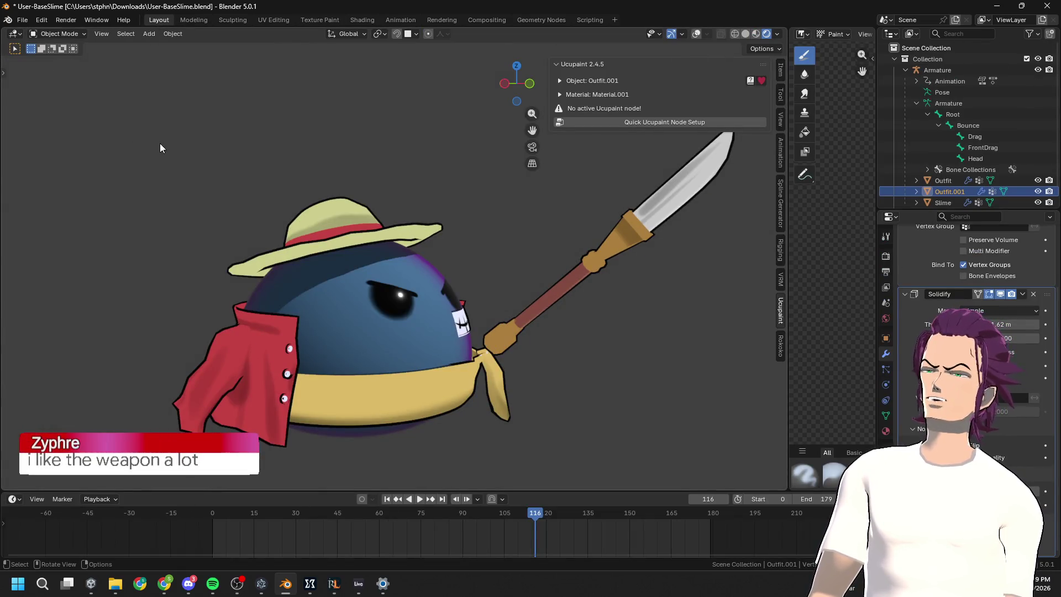
middle_click_drag(381, 270, 498, 275)
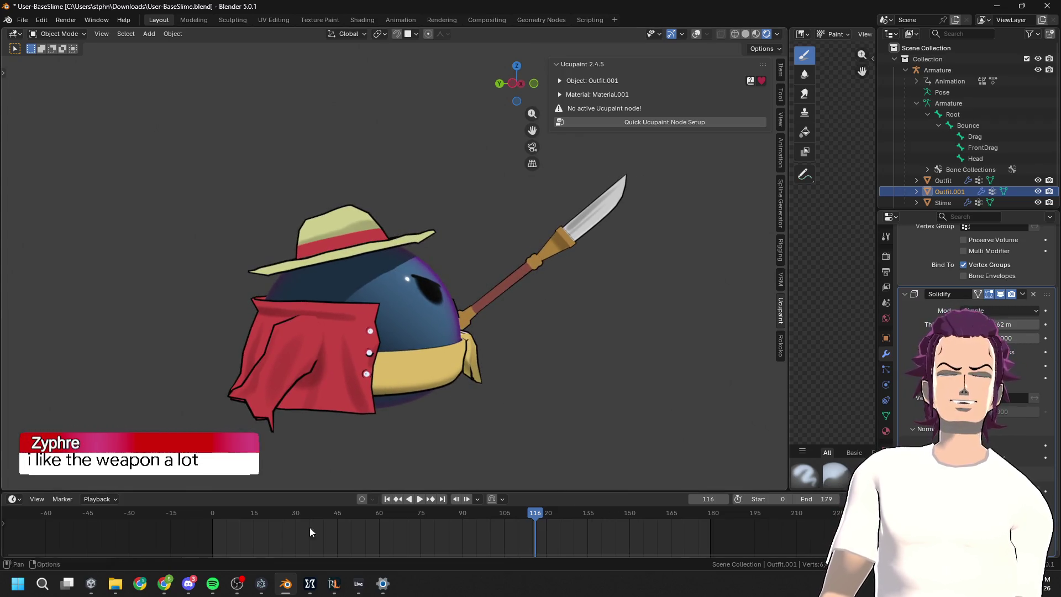
Step: In Chrome, browse the Luffy image results, close the preview, and return to regular results
mouse_move(232, 587)
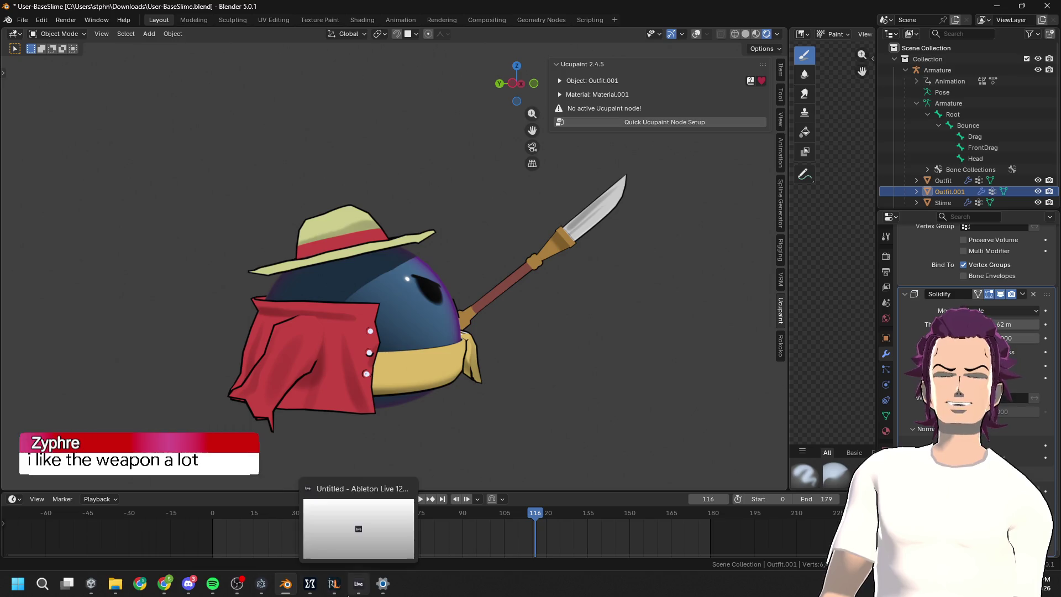
mouse_move(167, 588)
left_click(224, 528)
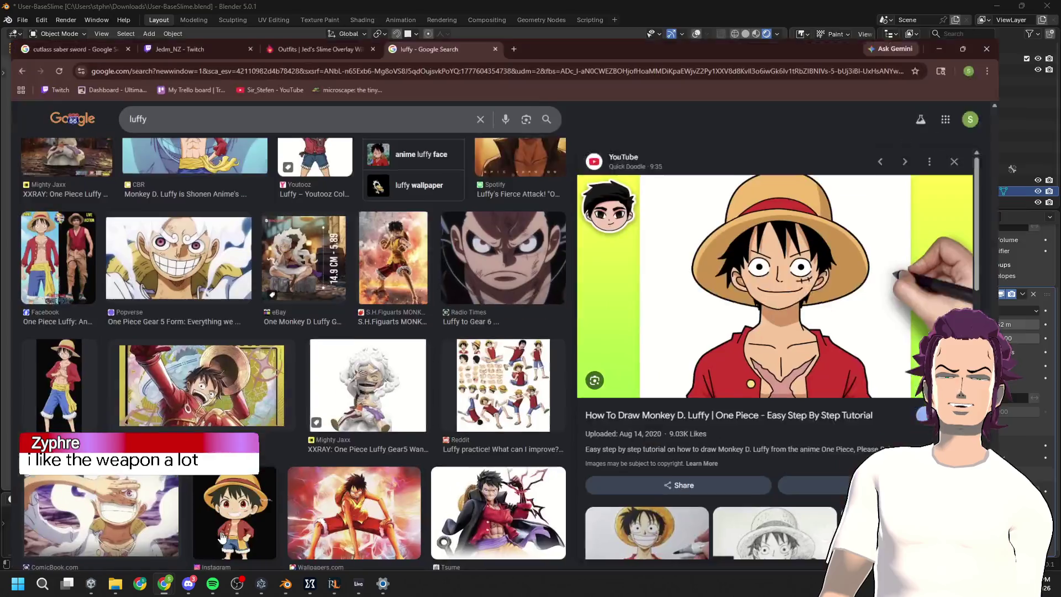
scroll(641, 419, "down", 3)
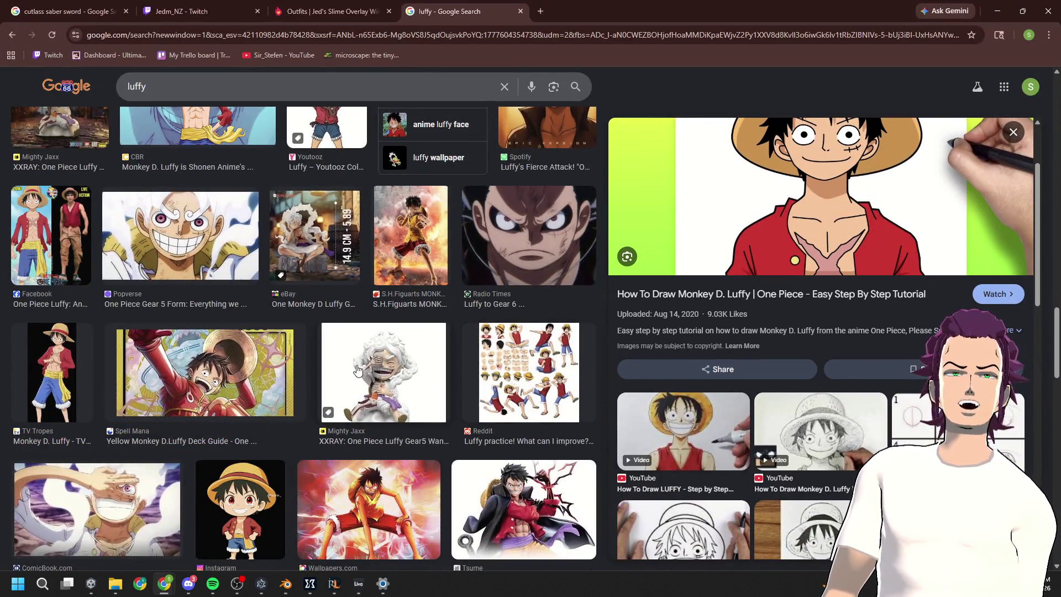
scroll(402, 358, "down", 2)
scroll(831, 430, "down", 3)
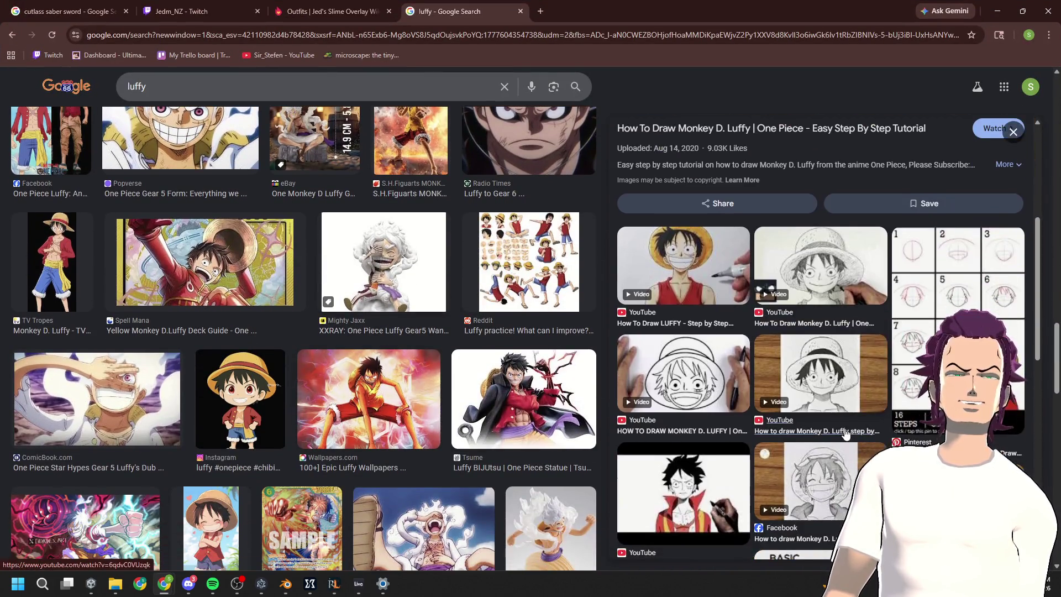
scroll(830, 430, "down", 1)
scroll(830, 430, "down", 3)
scroll(583, 415, "down", 7)
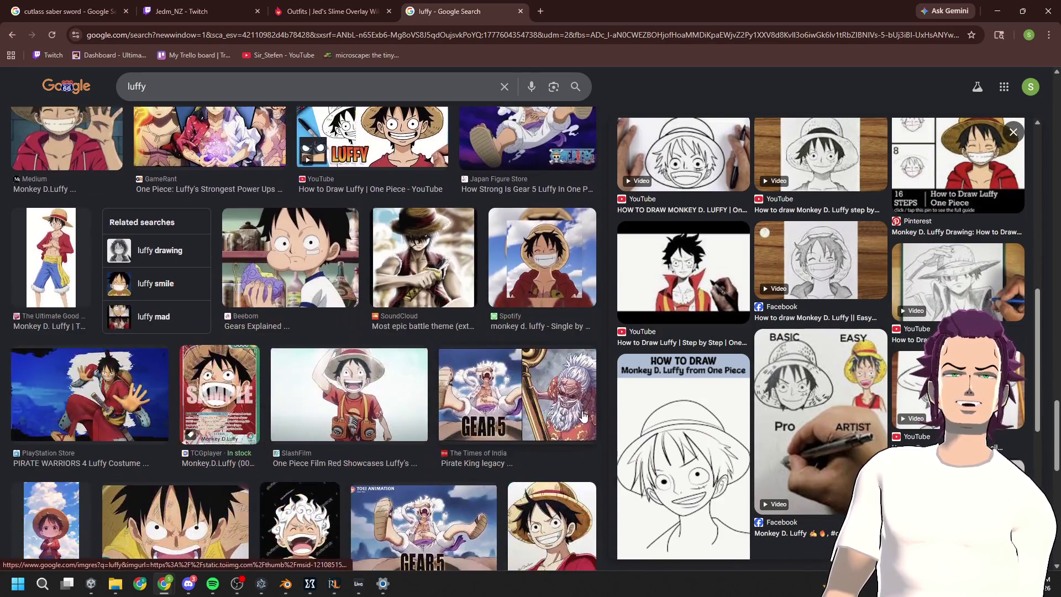
scroll(596, 390, "down", 5)
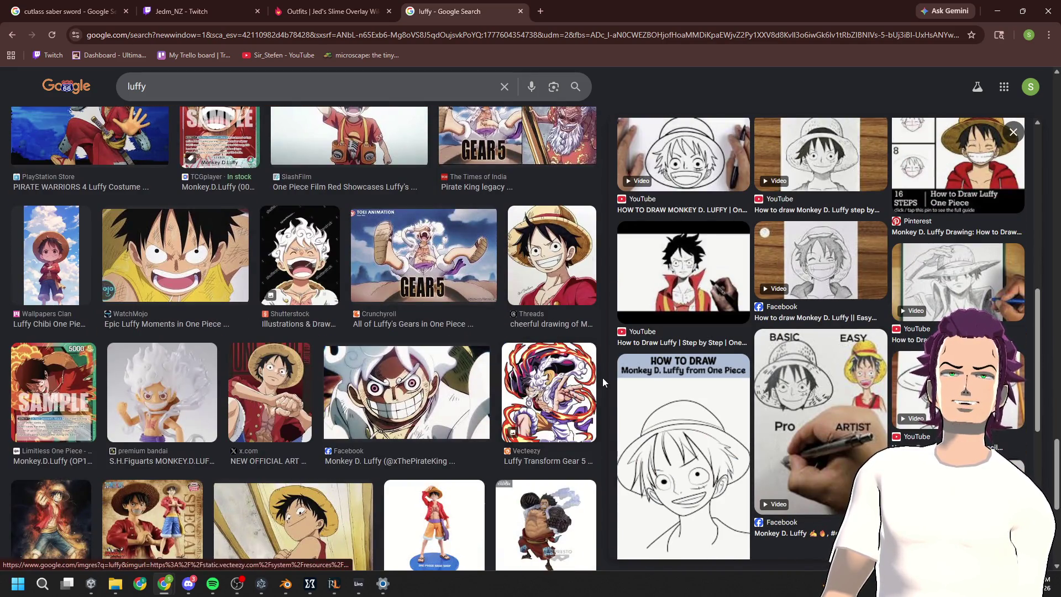
key("Escape")
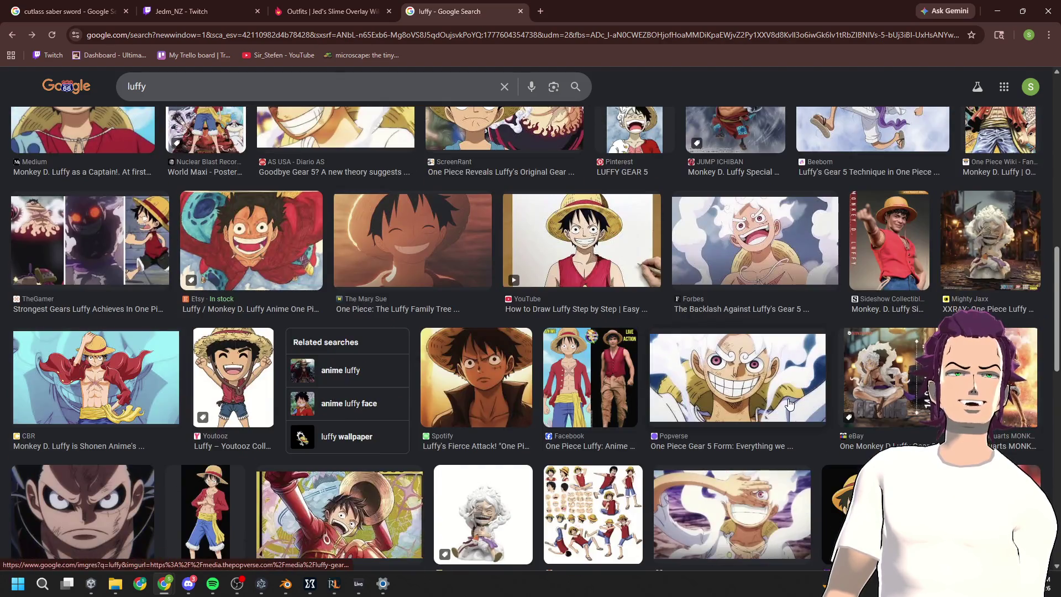
key("alt+Left")
Step: Search Google for 'luffy weapon' and switch to image results
left_click(251, 96)
type("w")
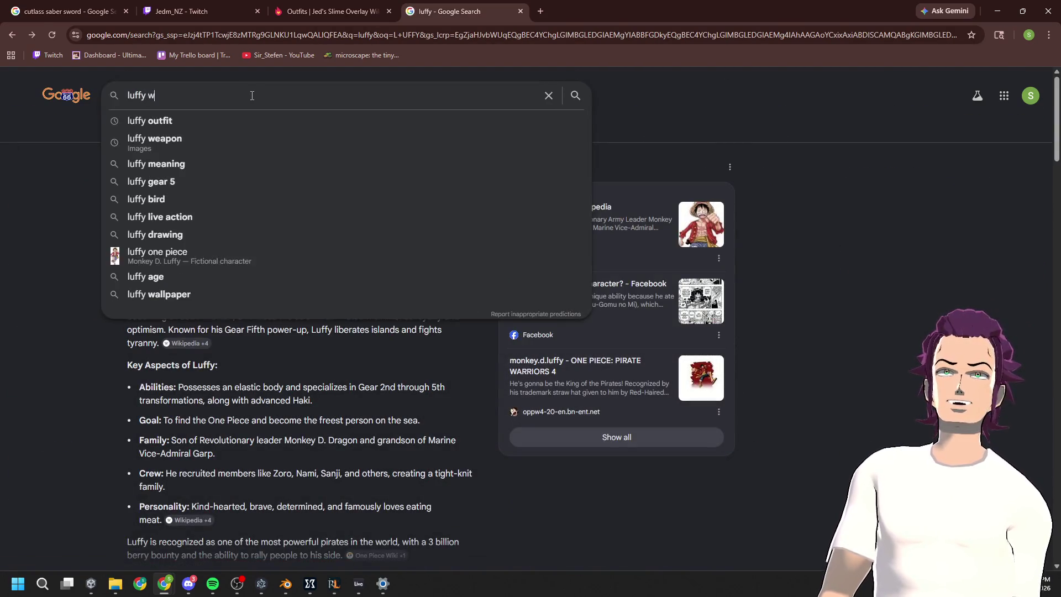
type("eapon")
key("Return")
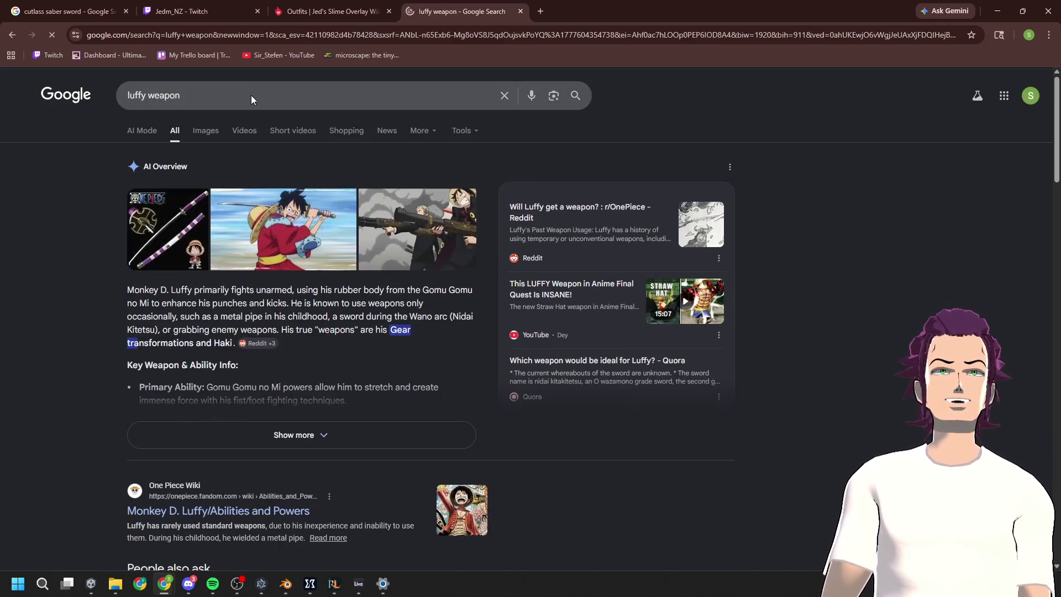
left_click(212, 129)
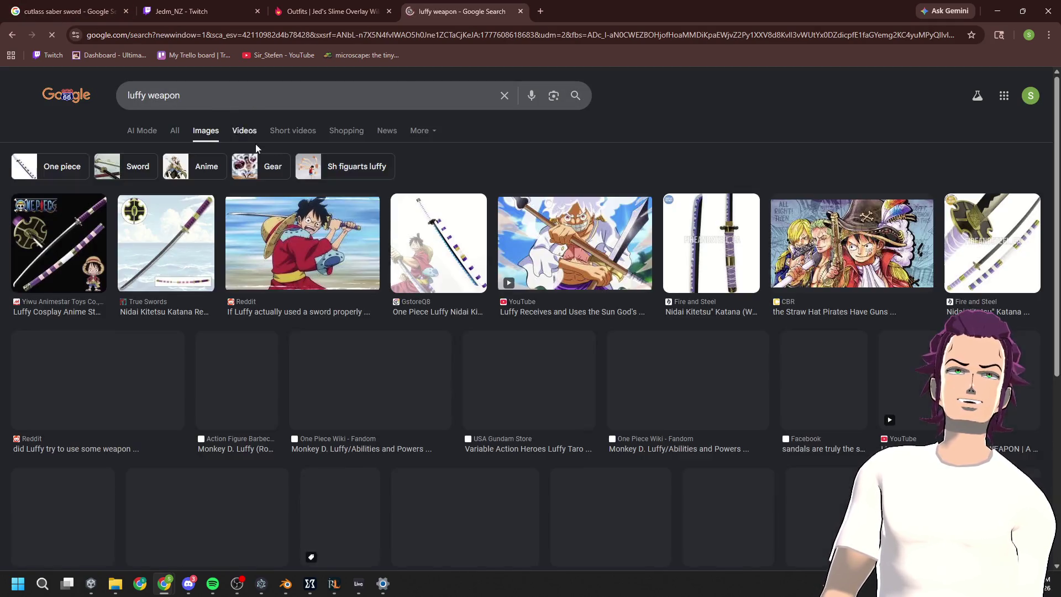
Step: Scroll far down through the luffy weapon sword and spear pictures
scroll(807, 348, "down", 6)
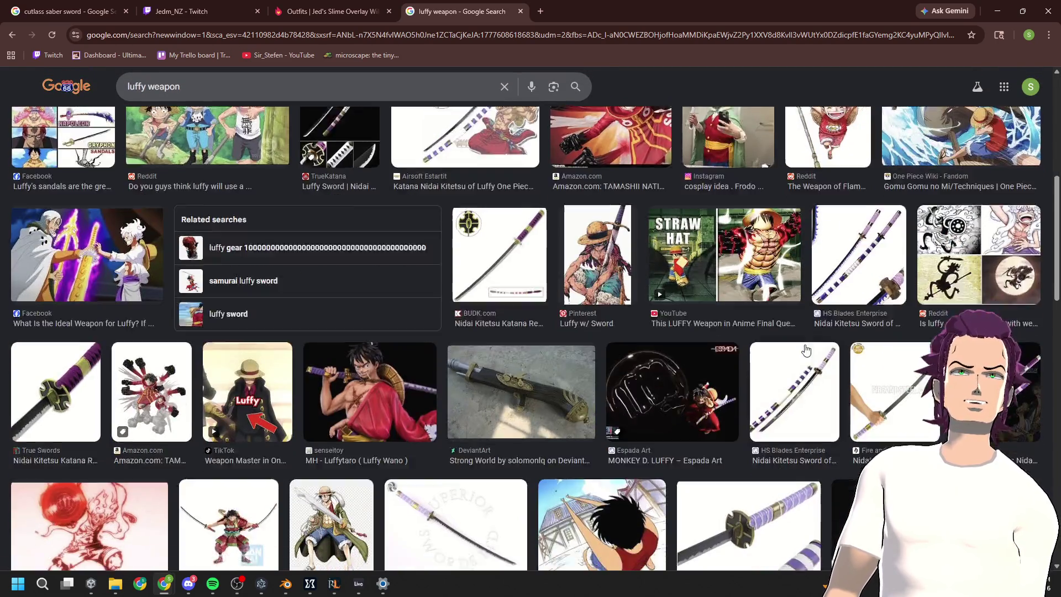
scroll(802, 343, "up", 7)
scroll(789, 335, "down", 8)
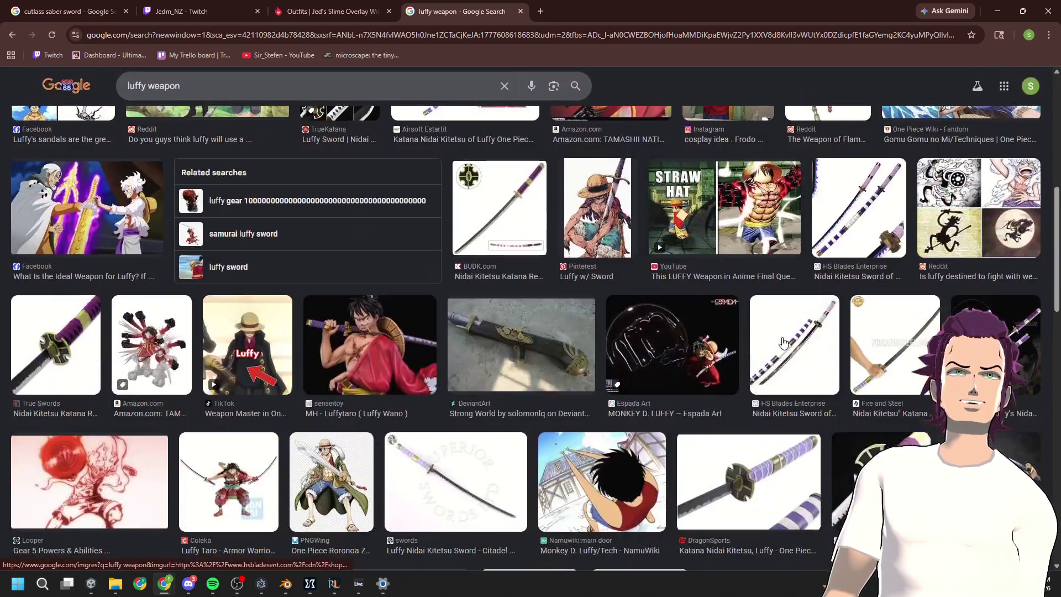
scroll(784, 343, "down", 7)
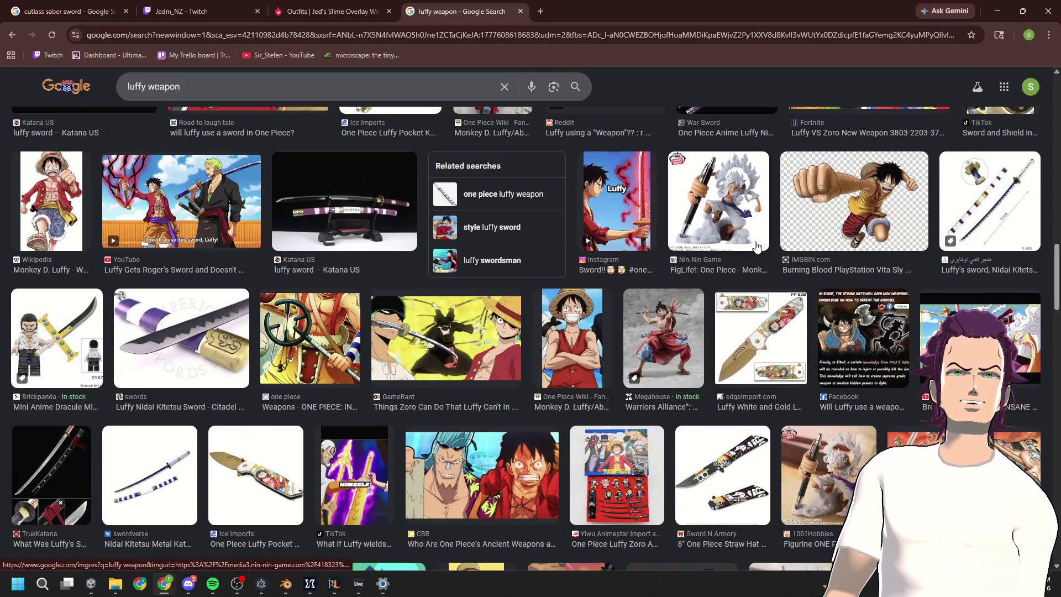
scroll(726, 267, "down", 6)
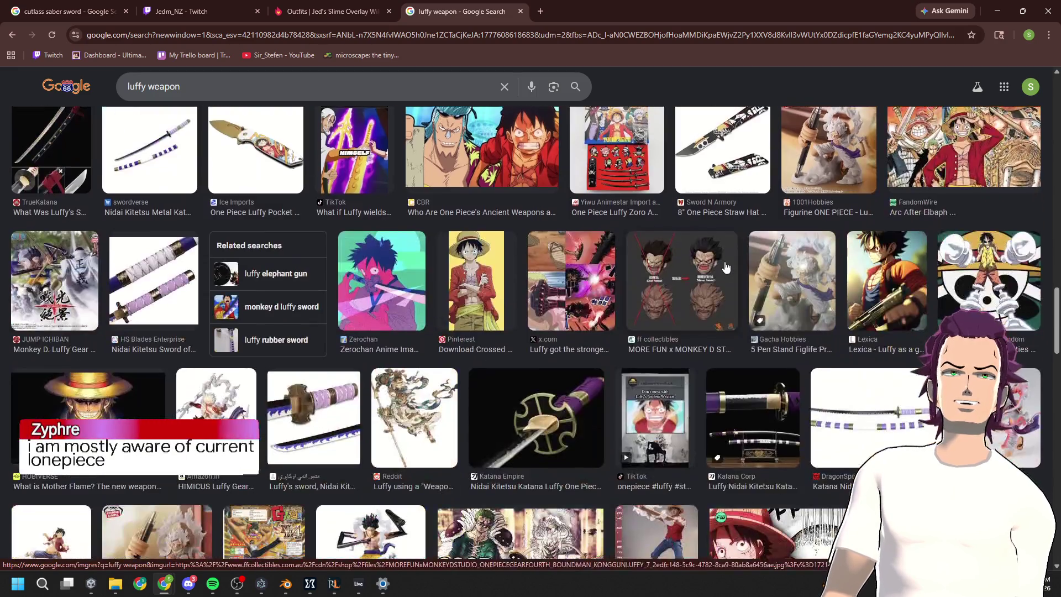
scroll(724, 265, "down", 7)
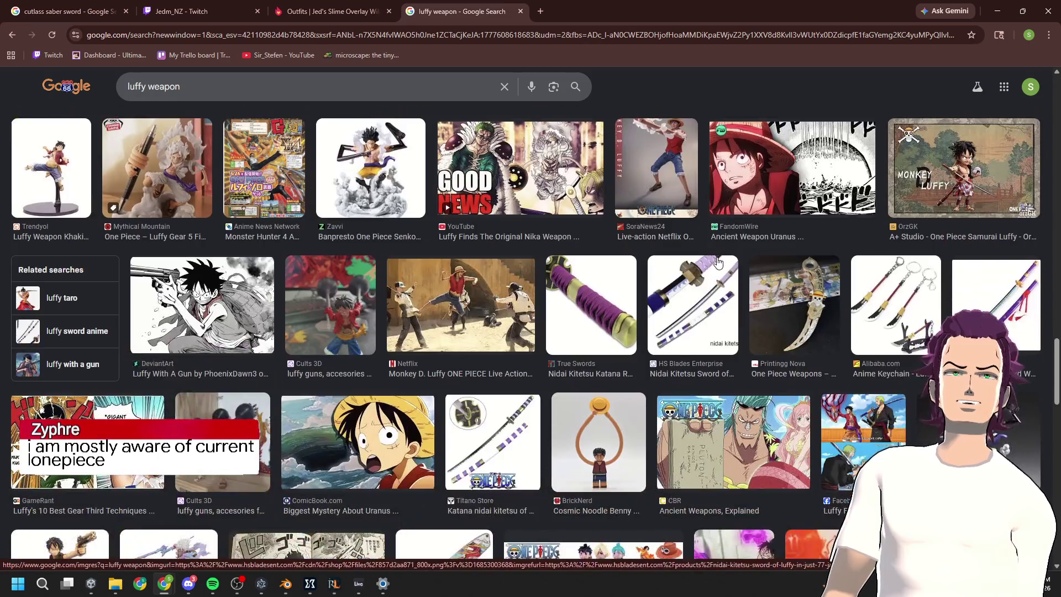
scroll(717, 264, "down", 7)
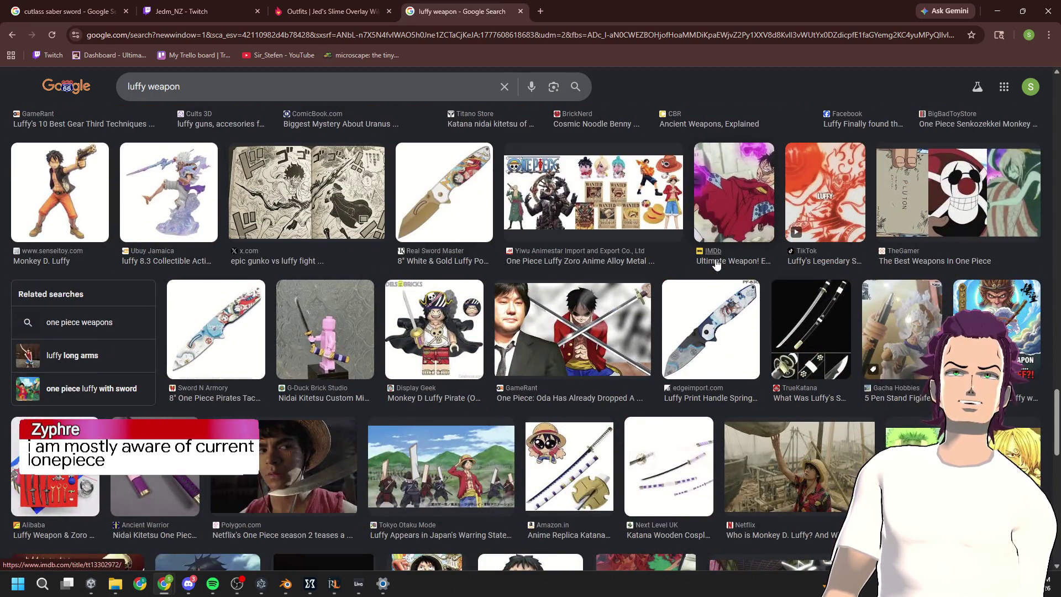
scroll(717, 264, "down", 20)
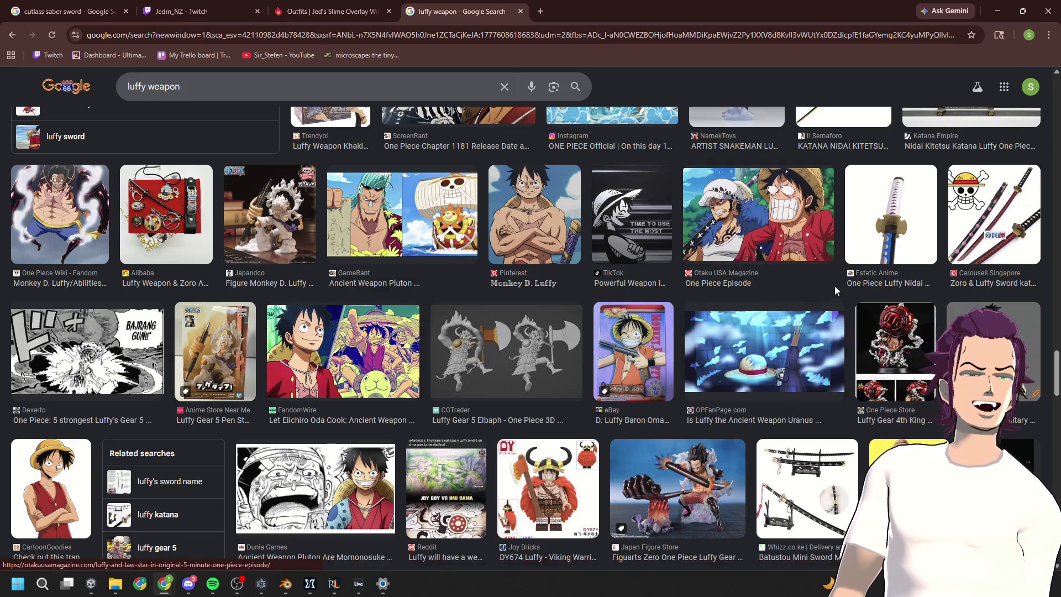
scroll(753, 391, "down", 5)
scroll(752, 390, "down", 2)
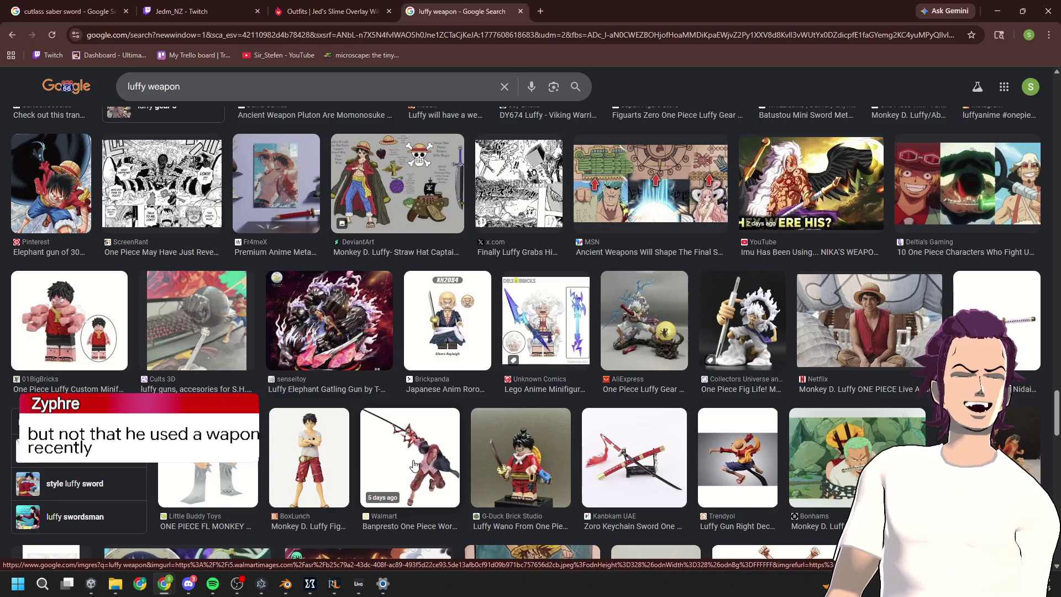
scroll(639, 437, "down", 5)
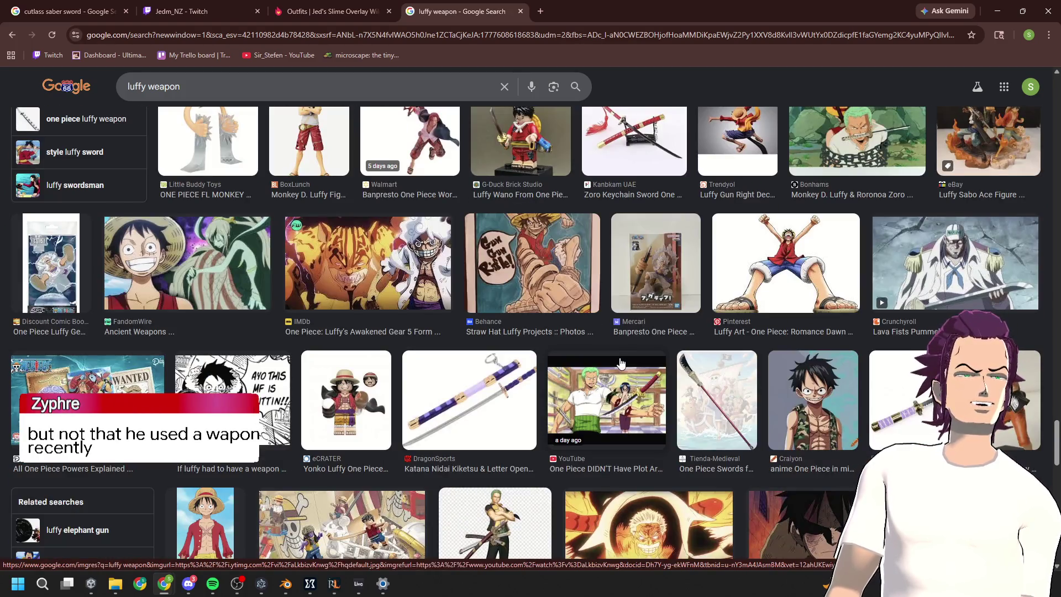
Step: Preview the Tienda-Medieval sword, then open the related Spear of Nika video result
left_click(719, 404)
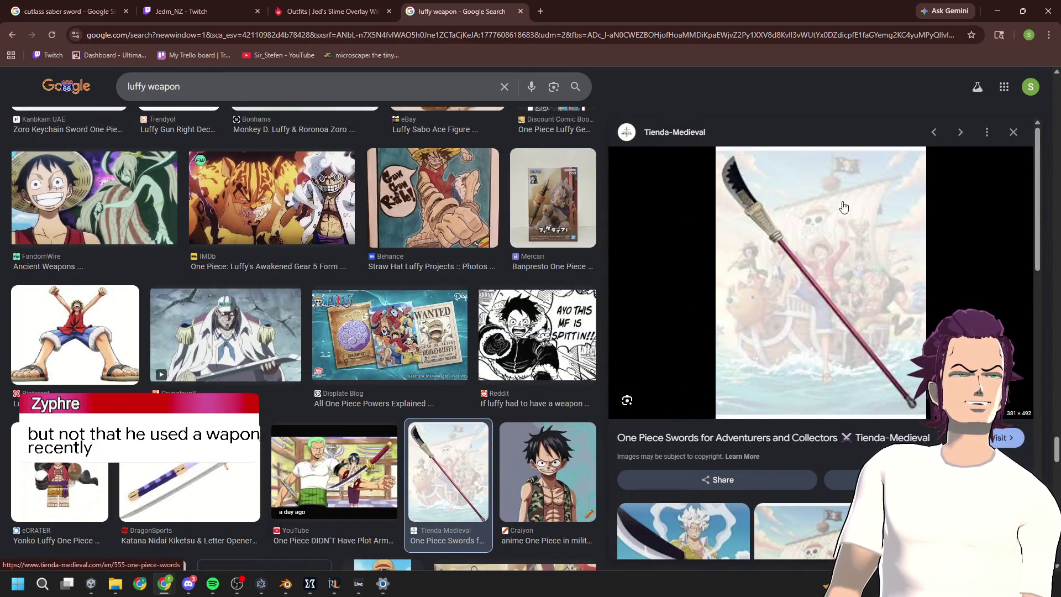
scroll(816, 262, "down", 5)
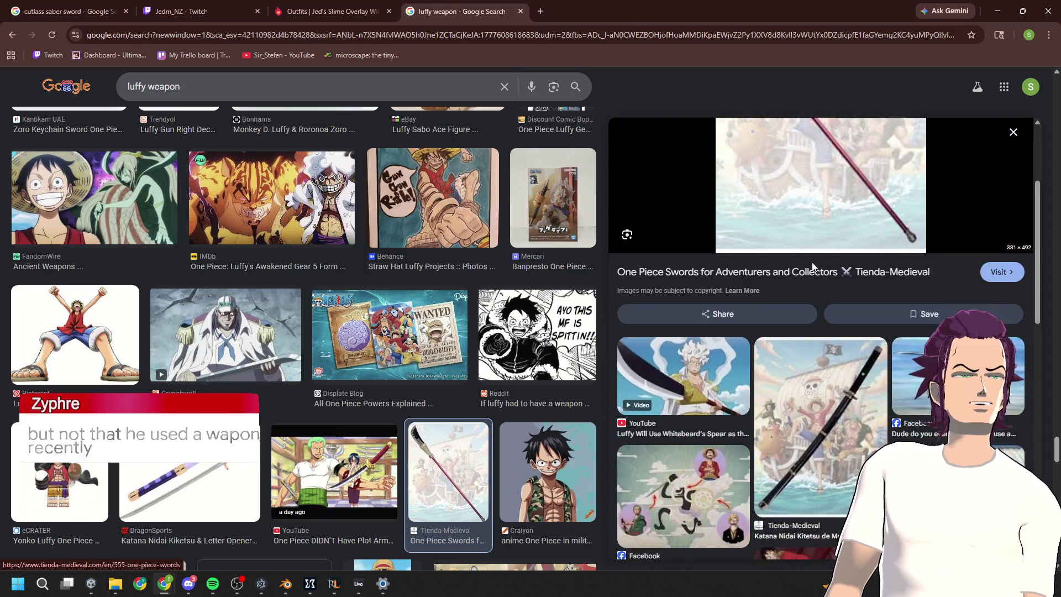
left_click(733, 247)
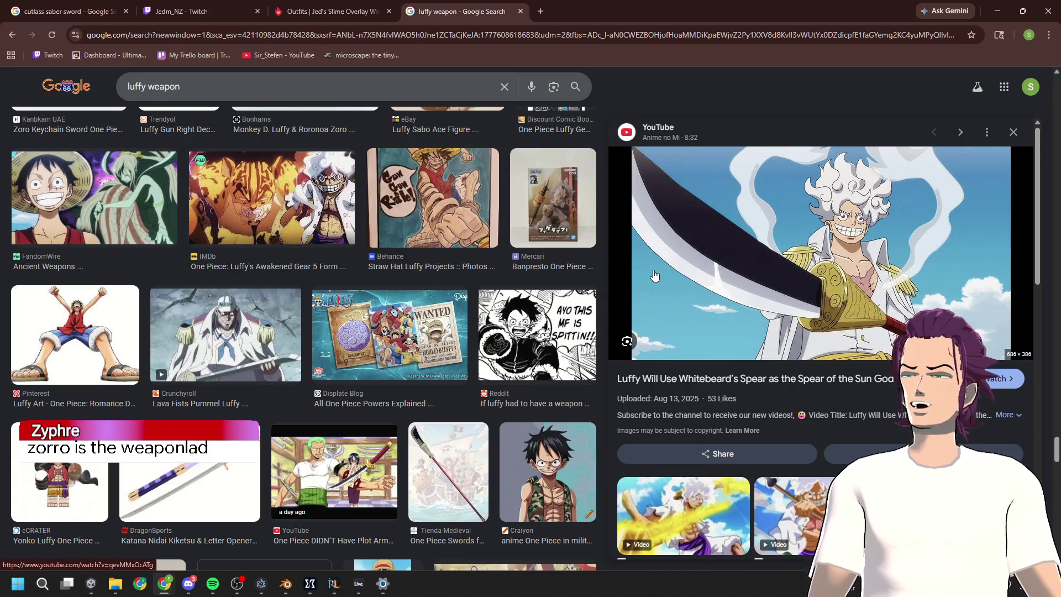
scroll(784, 299, "down", 2)
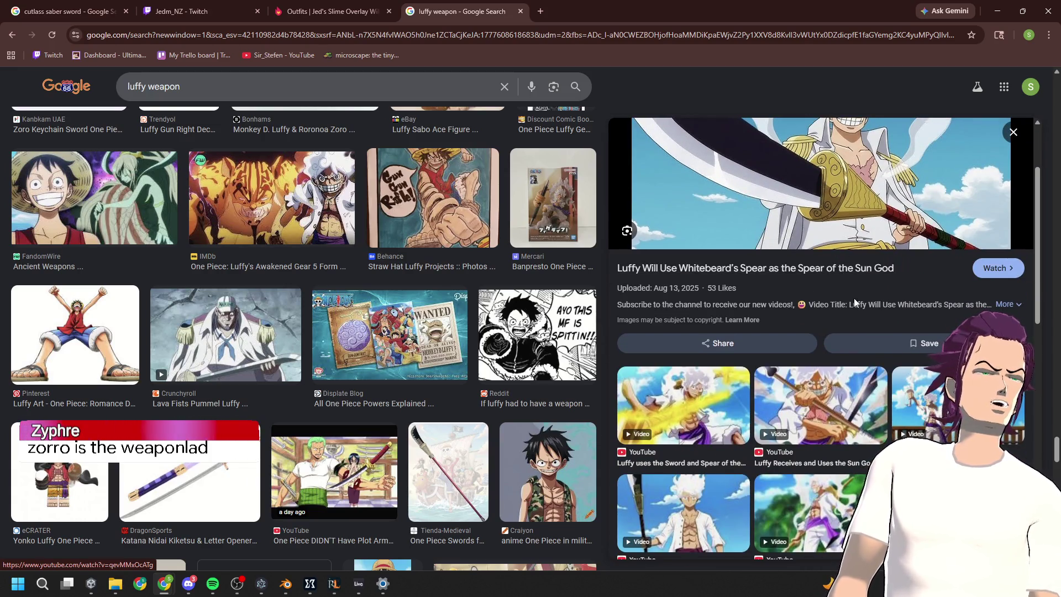
scroll(854, 299, "down", 5)
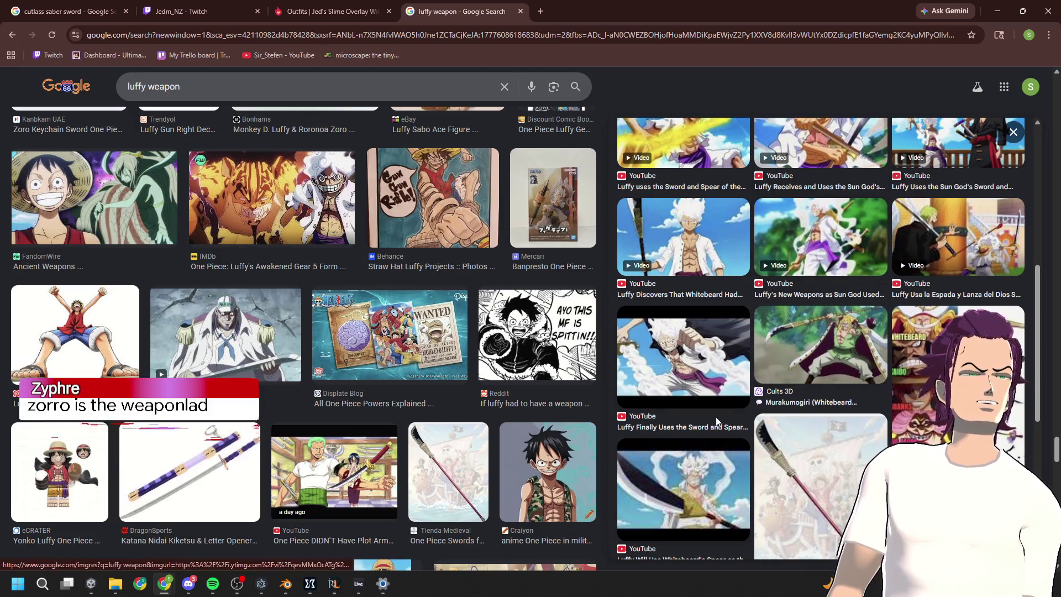
left_click(733, 276)
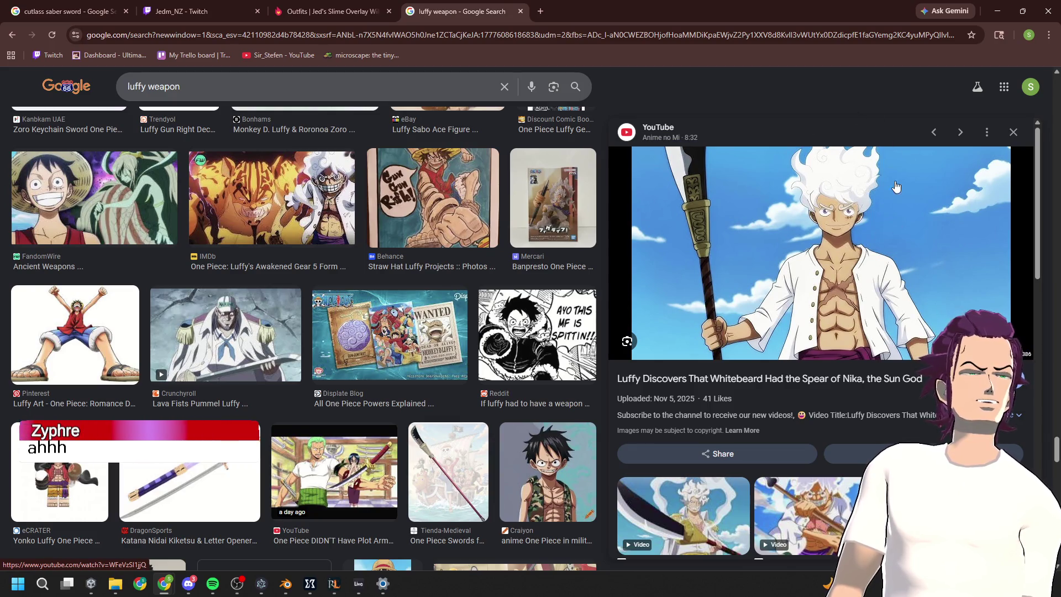
Step: Minimize Chrome to check the Blender model, then restore the image search window
left_click(1000, 11)
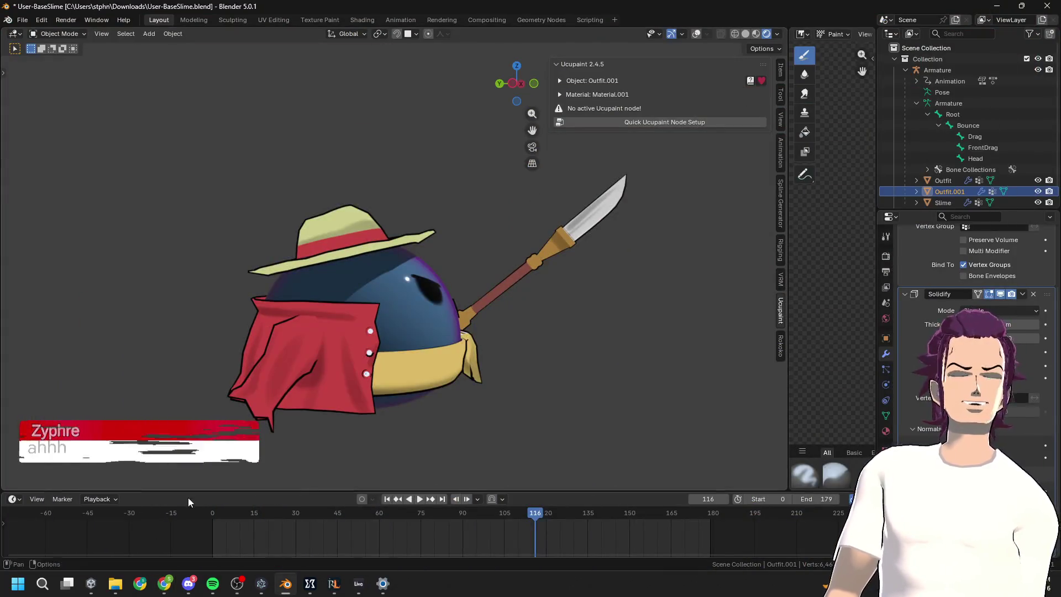
mouse_move(166, 587)
left_click(227, 525)
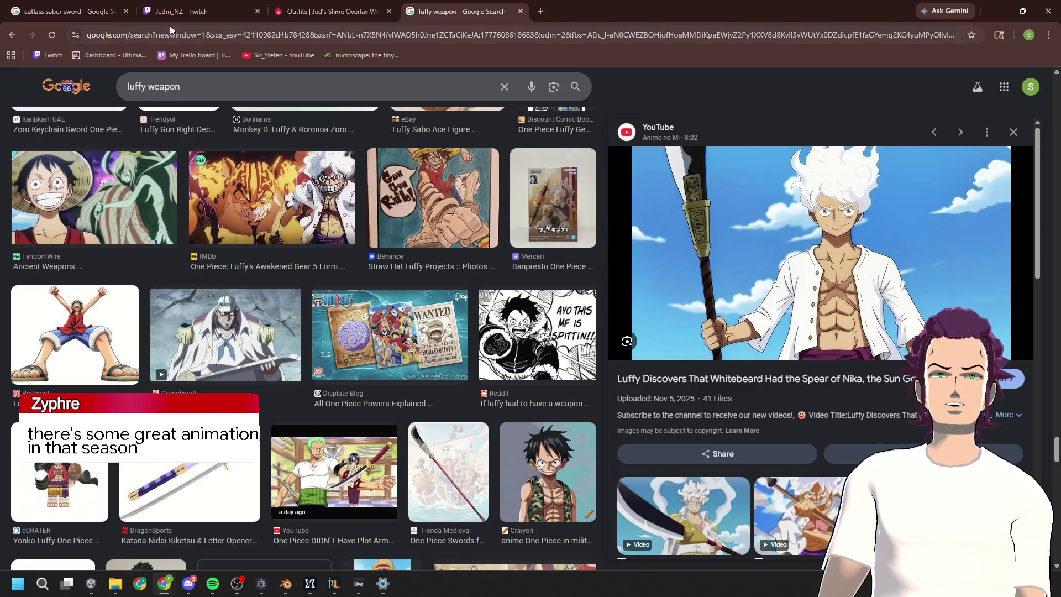
Step: Type 'raid' in the address bar, clear it, and switch to the streamer's Twitch tab
left_click(181, 34)
type("raid")
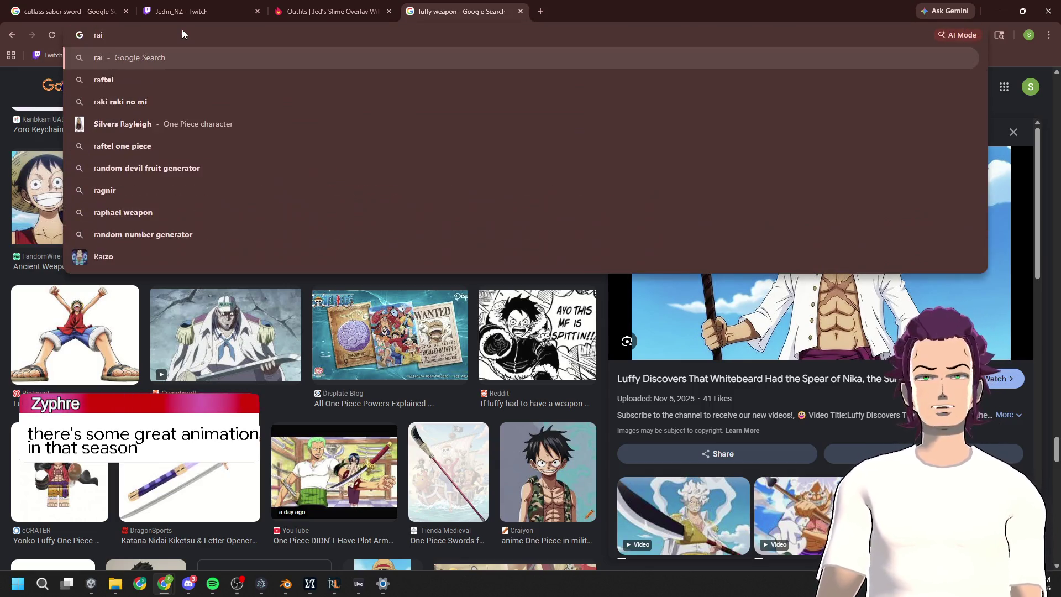
key("BackSpace")
key("BackSpace")
key("BackSpace")
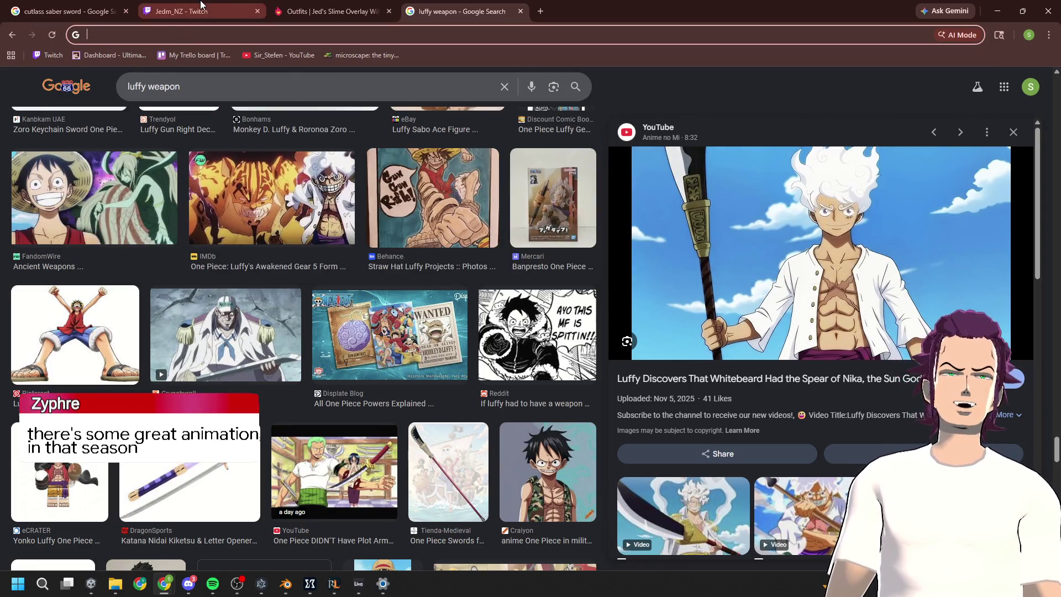
left_click(185, 11)
mouse_move(54, 181)
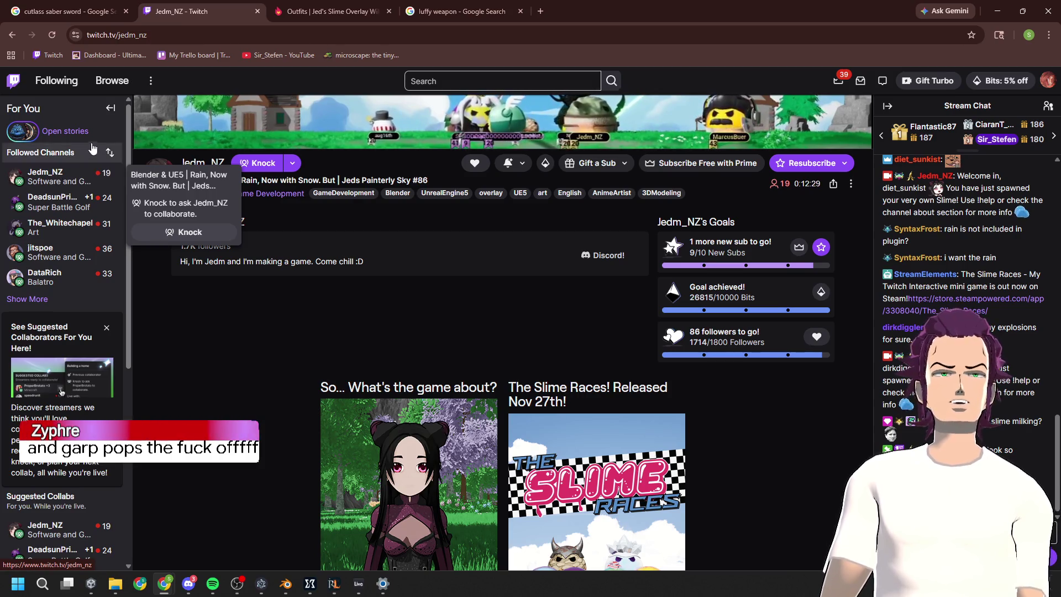
double_click(143, 43)
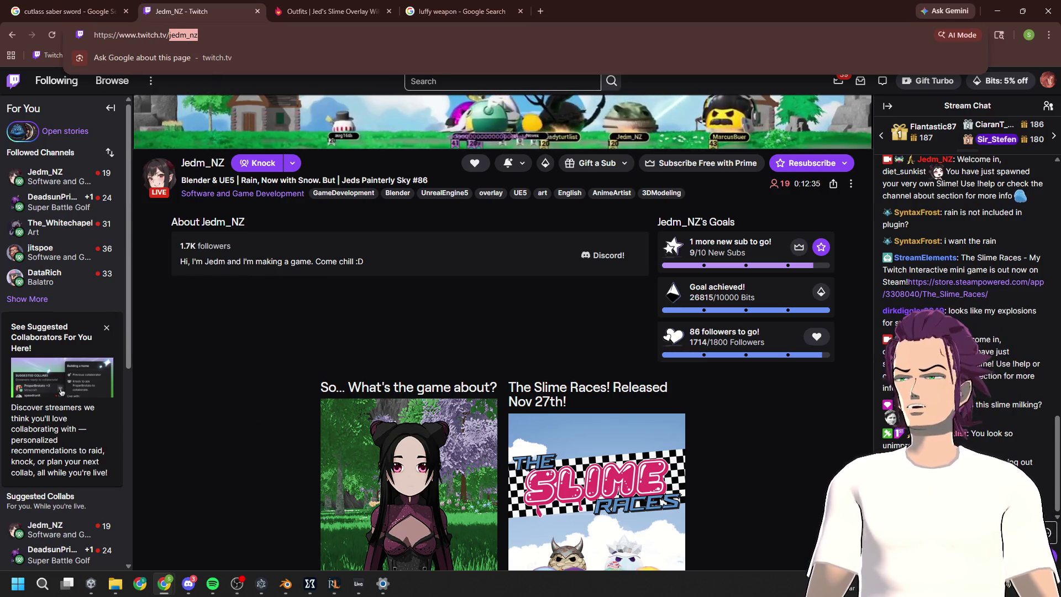
key("alt+Tab")
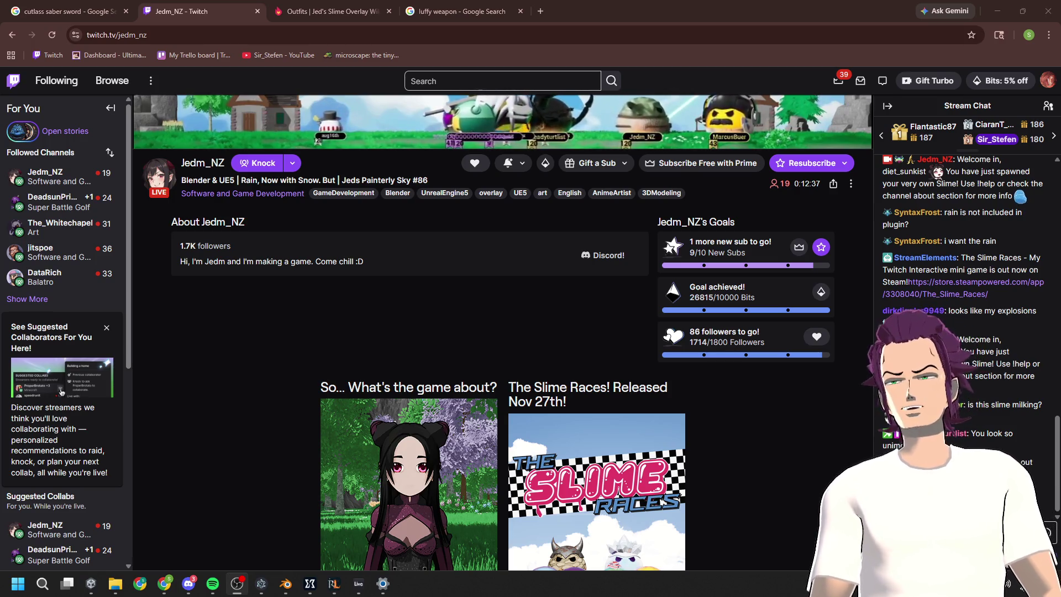